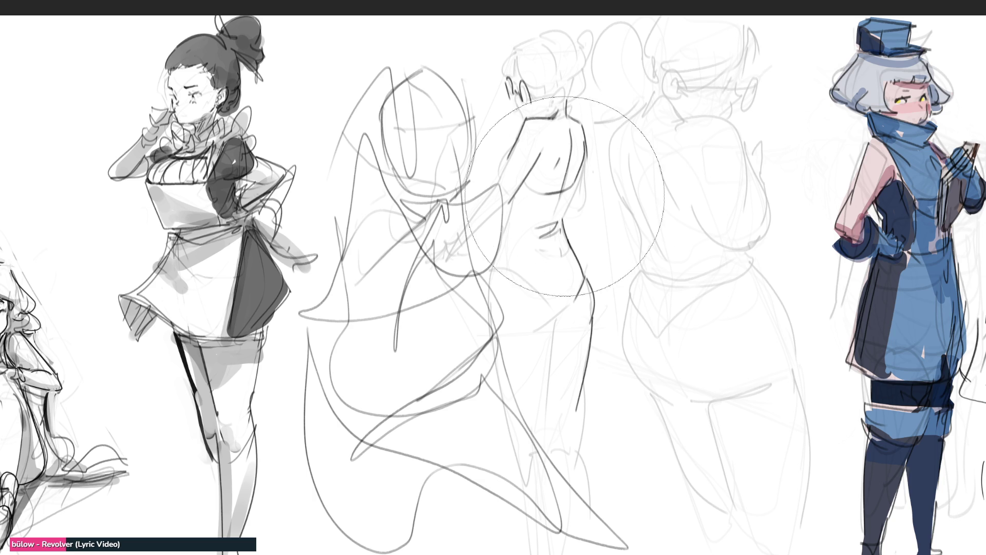
# Step: Lighten the back-view sketch and rough in the new figure's top curve, body loop and leg line
pyautogui.moveTo(566, 195)
pyautogui.mouseDown()
pyautogui.moveTo(514, 129)
pyautogui.moveTo(462, 400)
pyautogui.moveTo(457, 267)
pyautogui.mouseUp()
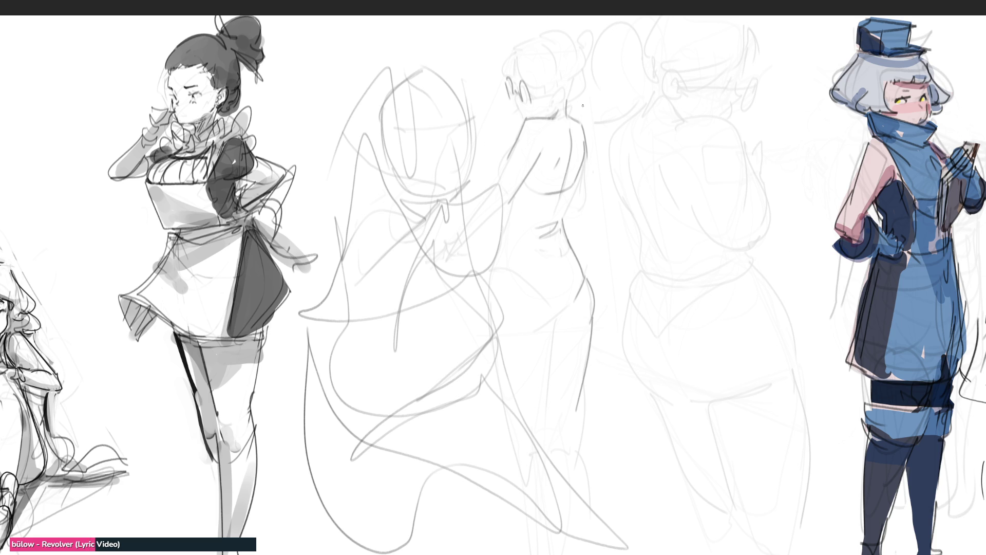
pyautogui.moveTo(657, 73); pyautogui.dragTo(636, 155)
pyautogui.moveTo(654, 75); pyautogui.dragTo(657, 290)
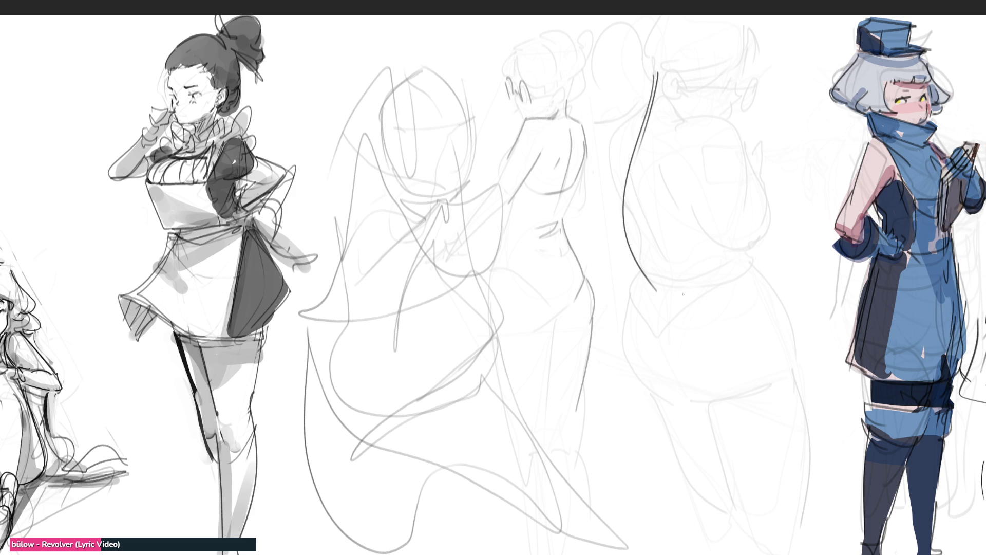
pyautogui.hotkey('ctrl', 'z')
pyautogui.moveTo(658, 73)
pyautogui.mouseDown()
pyautogui.moveTo(709, 250)
pyautogui.moveTo(739, 149)
pyautogui.moveTo(770, 313)
pyautogui.moveTo(791, 288)
pyautogui.mouseUp()
pyautogui.moveTo(746, 127)
pyautogui.mouseDown()
pyautogui.moveTo(833, 292)
pyautogui.moveTo(810, 304)
pyautogui.mouseUp()
pyautogui.moveTo(801, 165); pyautogui.dragTo(827, 298)
# Step: Add the lower V curve, loops, neck and shoulder lines, then fade the rough figure to light grey
pyautogui.moveTo(662, 258)
pyautogui.mouseDown()
pyautogui.moveTo(668, 271)
pyautogui.moveTo(776, 303)
pyautogui.moveTo(700, 331)
pyautogui.moveTo(691, 511)
pyautogui.moveTo(802, 347)
pyautogui.mouseUp()
pyautogui.moveTo(805, 317); pyautogui.dragTo(821, 546)
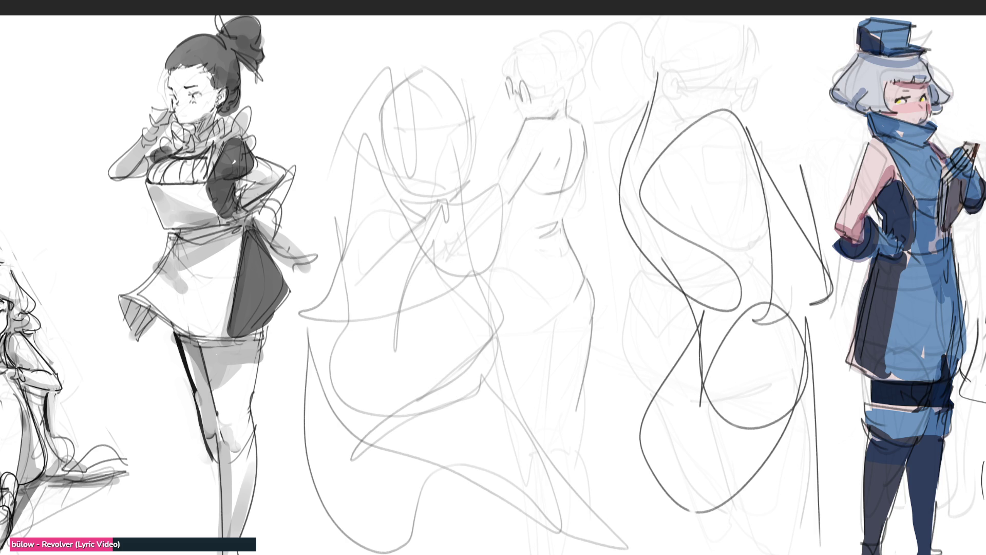
pyautogui.moveTo(664, 72)
pyautogui.mouseDown()
pyautogui.moveTo(708, 46)
pyautogui.moveTo(719, 88)
pyautogui.mouseUp()
pyautogui.moveTo(719, 92)
pyautogui.mouseDown()
pyautogui.moveTo(758, 19)
pyautogui.moveTo(720, 90)
pyautogui.moveTo(657, 39)
pyautogui.moveTo(770, 32)
pyautogui.mouseUp()
pyautogui.moveTo(770, 32)
pyautogui.mouseDown()
pyautogui.moveTo(749, 79)
pyautogui.moveTo(727, 95)
pyautogui.moveTo(655, 54)
pyautogui.mouseUp()
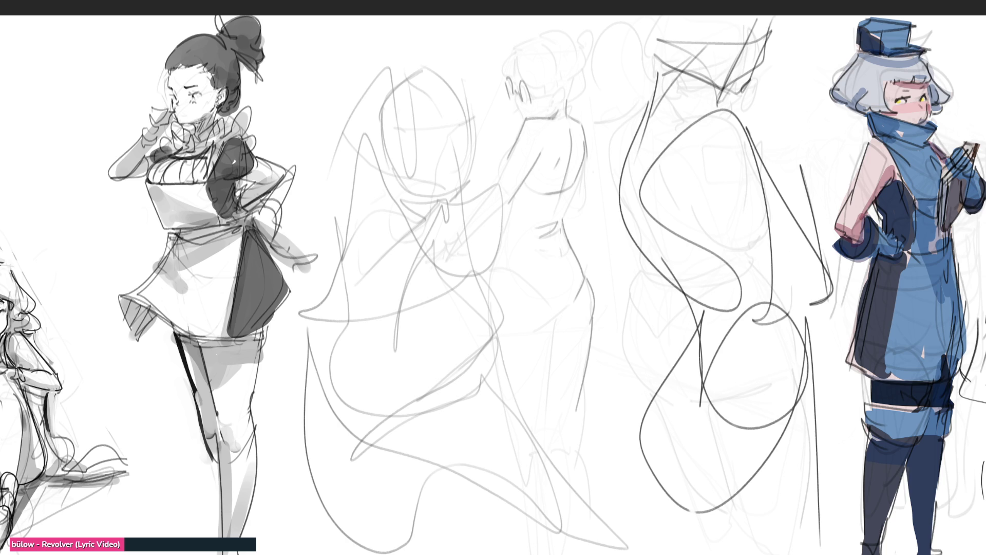
pyautogui.moveTo(742, 7)
pyautogui.mouseDown()
pyautogui.moveTo(771, 154)
pyautogui.moveTo(668, 359)
pyautogui.moveTo(745, 205)
pyautogui.moveTo(809, 323)
pyautogui.moveTo(758, 466)
pyautogui.moveTo(729, 447)
pyautogui.moveTo(765, 113)
pyautogui.moveTo(663, 399)
pyautogui.moveTo(515, 408)
pyautogui.moveTo(550, 488)
pyautogui.moveTo(442, 493)
pyautogui.moveTo(451, 107)
pyautogui.mouseUp()
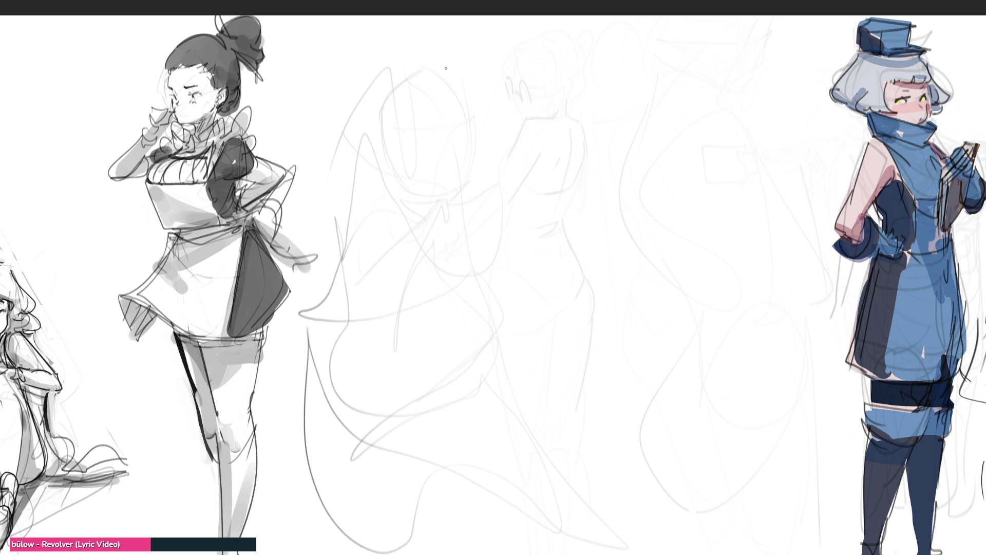
# Step: Draw the head oval with jaw, ear, eye line and chin contours
pyautogui.moveTo(446, 68)
pyautogui.mouseDown()
pyautogui.moveTo(465, 41)
pyautogui.moveTo(496, 103)
pyautogui.moveTo(480, 129)
pyautogui.mouseUp()
pyautogui.moveTo(438, 52); pyautogui.dragTo(480, 124)
pyautogui.moveTo(496, 53)
pyautogui.mouseDown()
pyautogui.moveTo(494, 105)
pyautogui.moveTo(517, 77)
pyautogui.moveTo(470, 85)
pyautogui.mouseUp()
pyautogui.moveTo(444, 72)
pyautogui.mouseDown()
pyautogui.moveTo(452, 92)
pyautogui.moveTo(486, 36)
pyautogui.mouseUp()
pyautogui.moveTo(491, 49)
pyautogui.mouseDown()
pyautogui.moveTo(497, 100)
pyautogui.moveTo(390, 207)
pyautogui.moveTo(486, 118)
pyautogui.moveTo(539, 125)
pyautogui.moveTo(469, 163)
pyautogui.moveTo(506, 235)
pyautogui.moveTo(565, 169)
pyautogui.moveTo(568, 131)
pyautogui.moveTo(501, 331)
pyautogui.moveTo(529, 295)
pyautogui.moveTo(584, 264)
pyautogui.moveTo(560, 348)
pyautogui.mouseUp()
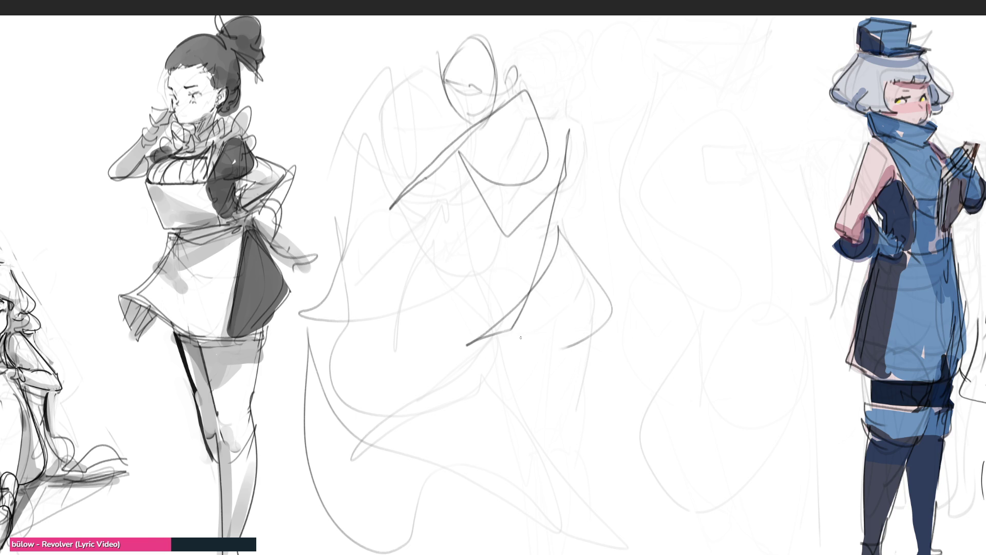
# Step: Rough in the angular zigzag body lines, then zoom out
pyautogui.moveTo(495, 282); pyautogui.dragTo(530, 343)
pyautogui.moveTo(484, 238)
pyautogui.mouseDown()
pyautogui.moveTo(474, 192)
pyautogui.moveTo(498, 408)
pyautogui.moveTo(576, 336)
pyautogui.moveTo(554, 452)
pyautogui.moveTo(482, 250)
pyautogui.moveTo(494, 113)
pyautogui.moveTo(549, 109)
pyautogui.moveTo(601, 326)
pyautogui.mouseUp()
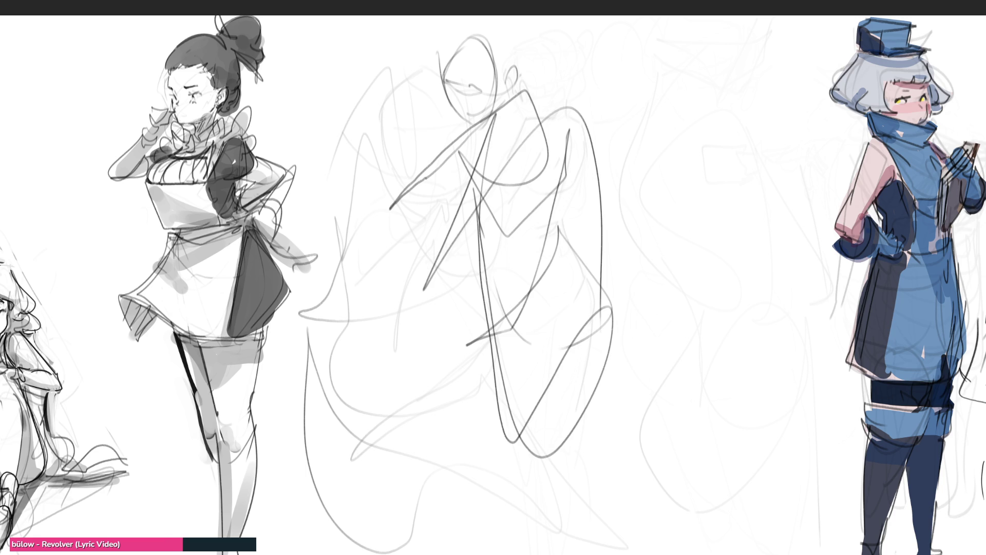
pyautogui.scroll(-3, 496, 285)
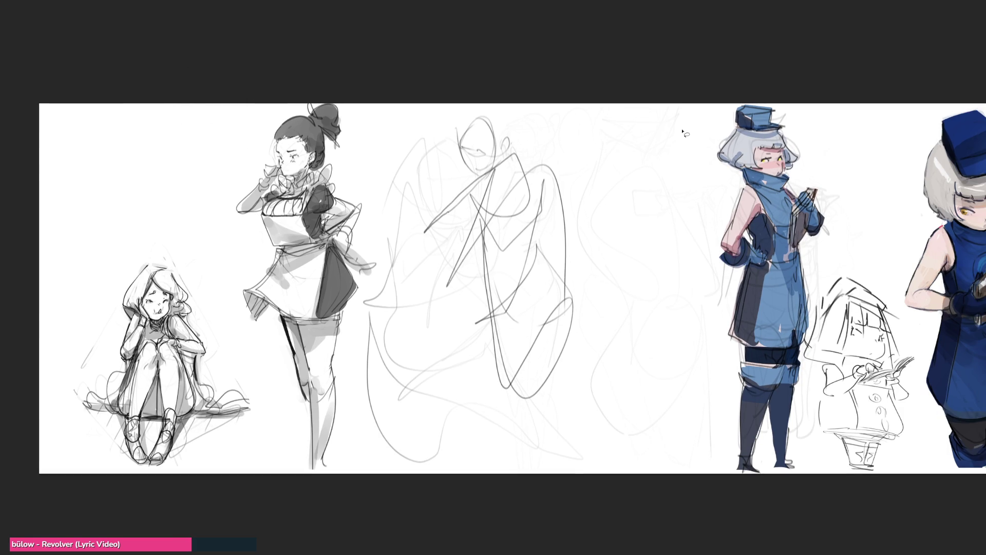
# Step: Lasso and delete the faded middle sketches, then zoom back in
pyautogui.moveTo(684, 129)
pyautogui.mouseDown()
pyautogui.moveTo(469, 95)
pyautogui.moveTo(379, 192)
pyautogui.moveTo(383, 274)
pyautogui.moveTo(364, 352)
pyautogui.moveTo(655, 495)
pyautogui.moveTo(712, 457)
pyautogui.moveTo(701, 331)
pyautogui.moveTo(724, 264)
pyautogui.moveTo(718, 185)
pyautogui.mouseUp()
pyautogui.press('Delete')
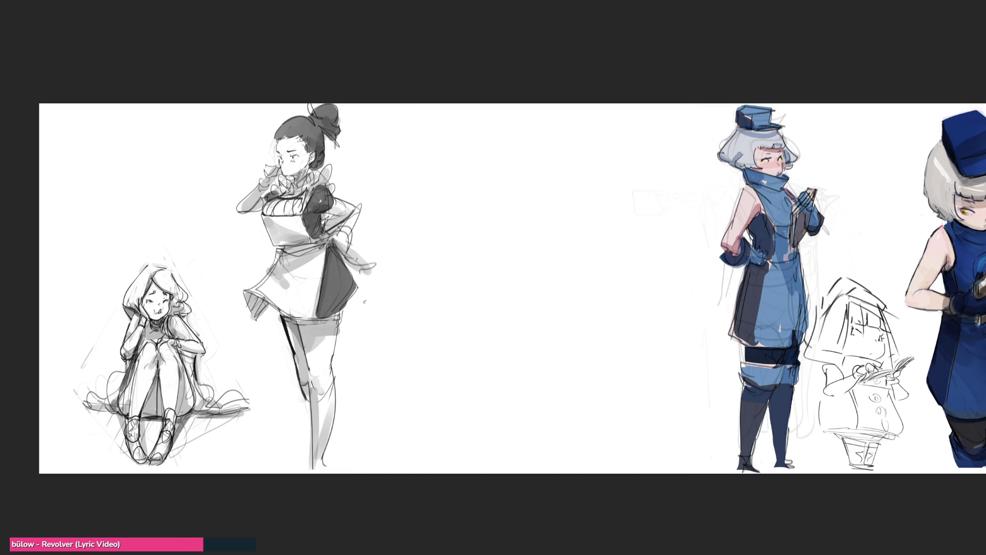
pyautogui.hotkey('ctrl', '+')
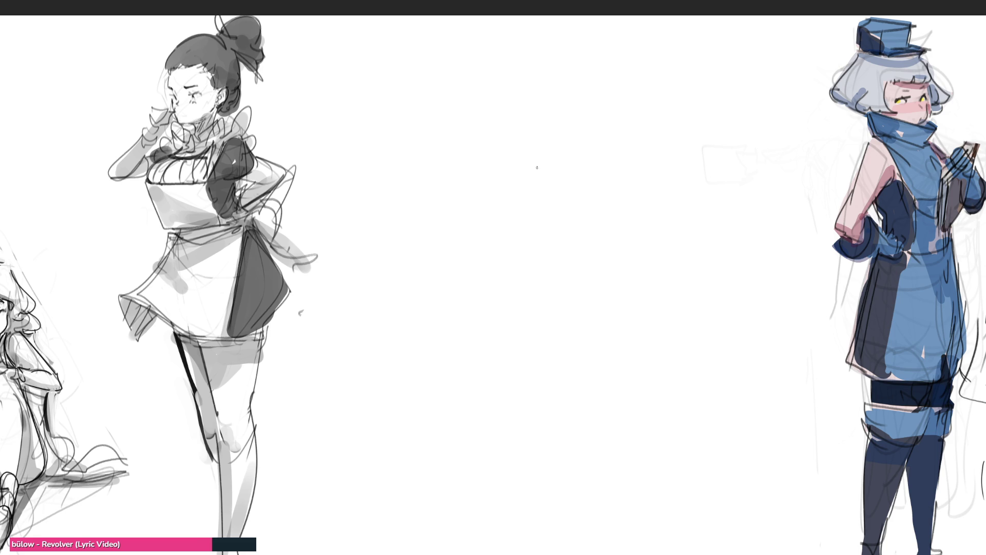
# Step: Outline the forearm, redrawing its right side straighter
pyautogui.moveTo(541, 159)
pyautogui.mouseDown()
pyautogui.moveTo(552, 104)
pyautogui.moveTo(577, 89)
pyautogui.moveTo(580, 184)
pyautogui.moveTo(585, 169)
pyautogui.moveTo(531, 194)
pyautogui.moveTo(505, 244)
pyautogui.mouseUp()
pyautogui.moveTo(512, 254); pyautogui.dragTo(552, 269)
pyautogui.moveTo(579, 182); pyautogui.dragTo(565, 266)
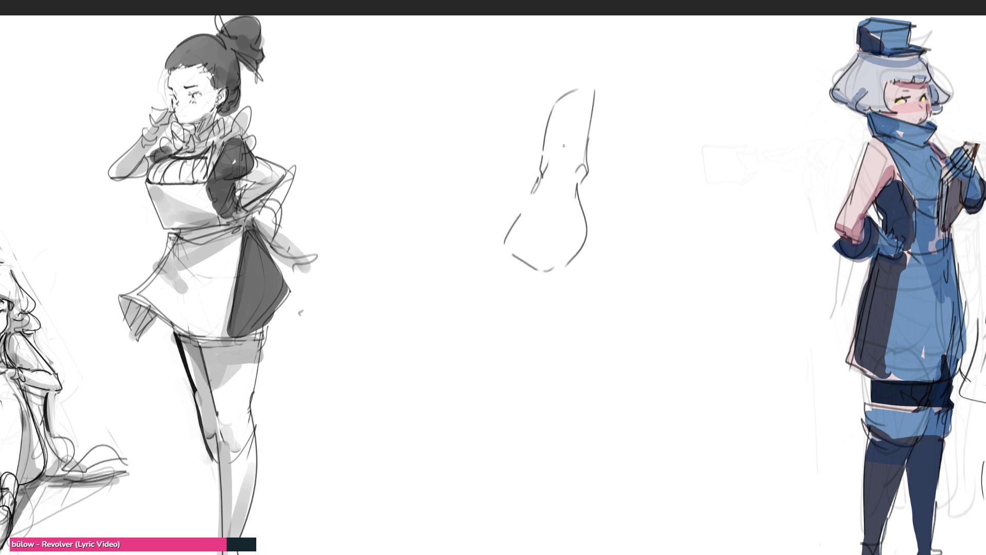
pyautogui.hotkey('ctrl', 'z')
pyautogui.moveTo(586, 181); pyautogui.dragTo(569, 260)
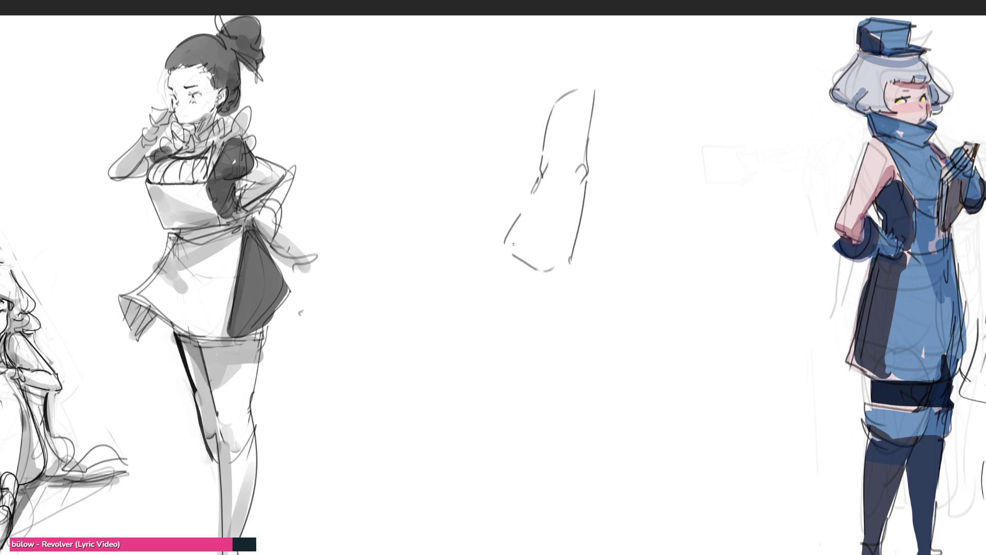
# Step: Sketch the fist's outline with its bottom line, V-shaped base and right side
pyautogui.moveTo(513, 243); pyautogui.dragTo(530, 261)
pyautogui.moveTo(534, 262); pyautogui.dragTo(570, 256)
pyautogui.moveTo(500, 242)
pyautogui.mouseDown()
pyautogui.moveTo(515, 296)
pyautogui.moveTo(541, 309)
pyautogui.moveTo(571, 296)
pyautogui.mouseUp()
pyautogui.moveTo(569, 256); pyautogui.dragTo(571, 290)
pyautogui.moveTo(510, 296)
pyautogui.mouseDown()
pyautogui.moveTo(539, 323)
pyautogui.moveTo(569, 309)
pyautogui.mouseUp()
pyautogui.moveTo(576, 291); pyautogui.dragTo(573, 306)
# Step: Add finger divisions and a thumb bulge, undoing the misplaced strokes
pyautogui.moveTo(522, 263)
pyautogui.mouseDown()
pyautogui.moveTo(537, 308)
pyautogui.moveTo(553, 299)
pyautogui.mouseUp()
pyautogui.moveTo(561, 259)
pyautogui.mouseDown()
pyautogui.moveTo(563, 296)
pyautogui.moveTo(550, 304)
pyautogui.moveTo(559, 295)
pyautogui.mouseUp()
pyautogui.hotkey('ctrl', 'z')
pyautogui.hotkey('ctrl', 'z')
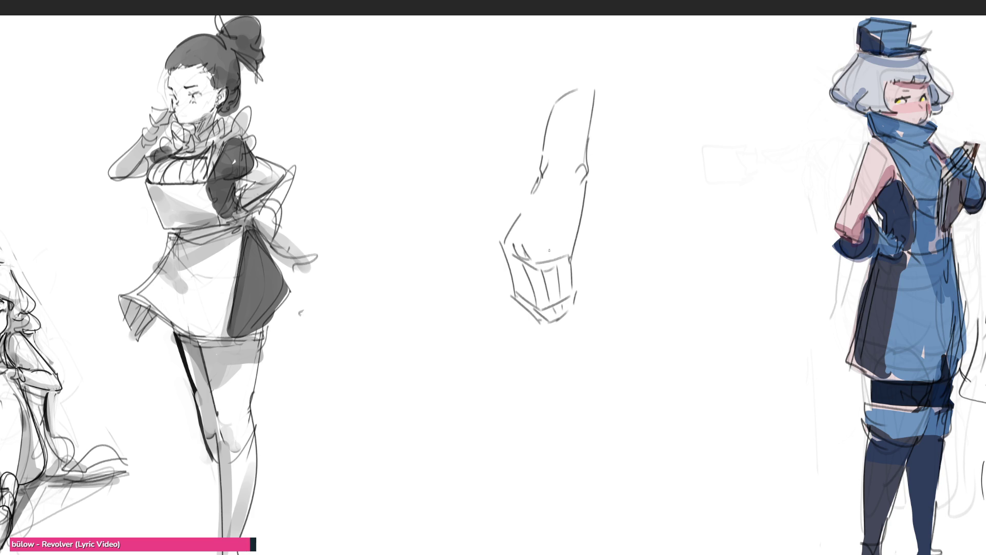
pyautogui.moveTo(506, 272)
pyautogui.mouseDown()
pyautogui.moveTo(498, 288)
pyautogui.moveTo(512, 296)
pyautogui.moveTo(500, 294)
pyautogui.mouseUp()
pyautogui.hotkey('ctrl', 'z')
pyautogui.hotkey('ctrl', 'z')
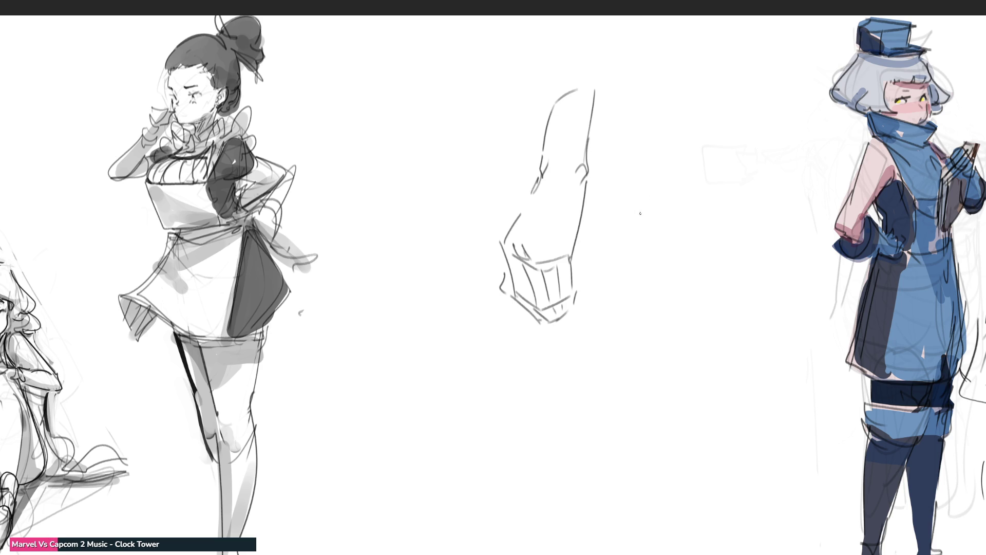
# Step: Draw the second arm's sides, hooked bottom edge and inner curves
pyautogui.moveTo(644, 217)
pyautogui.mouseDown()
pyautogui.moveTo(641, 201)
pyautogui.moveTo(677, 211)
pyautogui.moveTo(690, 243)
pyautogui.mouseUp()
pyautogui.moveTo(643, 194)
pyautogui.mouseDown()
pyautogui.moveTo(668, 270)
pyautogui.moveTo(681, 277)
pyautogui.mouseUp()
pyautogui.moveTo(678, 213); pyautogui.dragTo(687, 231)
pyautogui.moveTo(686, 229)
pyautogui.mouseDown()
pyautogui.moveTo(714, 286)
pyautogui.moveTo(670, 269)
pyautogui.mouseUp()
pyautogui.moveTo(642, 195)
pyautogui.mouseDown()
pyautogui.moveTo(650, 285)
pyautogui.moveTo(654, 253)
pyautogui.moveTo(691, 296)
pyautogui.mouseUp()
pyautogui.moveTo(697, 252); pyautogui.dragTo(691, 314)
pyautogui.moveTo(667, 263)
pyautogui.mouseDown()
pyautogui.moveTo(696, 376)
pyautogui.moveTo(693, 351)
pyautogui.moveTo(701, 360)
pyautogui.mouseUp()
pyautogui.moveTo(708, 266)
pyautogui.mouseDown()
pyautogui.moveTo(697, 324)
pyautogui.moveTo(657, 347)
pyautogui.moveTo(683, 319)
pyautogui.moveTo(687, 335)
pyautogui.moveTo(703, 299)
pyautogui.moveTo(698, 331)
pyautogui.mouseUp()
# Step: Add finger lines and refine the drooping hand's contours
pyautogui.moveTo(699, 285); pyautogui.dragTo(694, 264)
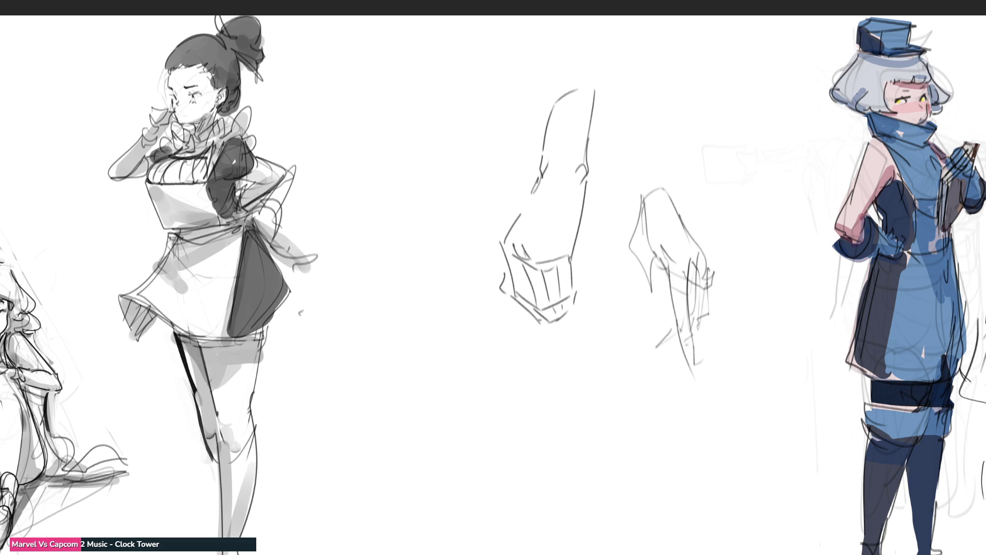
pyautogui.moveTo(691, 263)
pyautogui.mouseDown()
pyautogui.moveTo(670, 208)
pyautogui.moveTo(644, 243)
pyautogui.moveTo(646, 273)
pyautogui.mouseUp()
pyautogui.moveTo(650, 195)
pyautogui.mouseDown()
pyautogui.moveTo(642, 291)
pyautogui.moveTo(652, 269)
pyautogui.mouseUp()
pyautogui.moveTo(655, 271)
pyautogui.mouseDown()
pyautogui.moveTo(686, 265)
pyautogui.moveTo(686, 244)
pyautogui.mouseUp()
pyautogui.moveTo(668, 194)
pyautogui.mouseDown()
pyautogui.moveTo(701, 276)
pyautogui.moveTo(688, 323)
pyautogui.mouseUp()
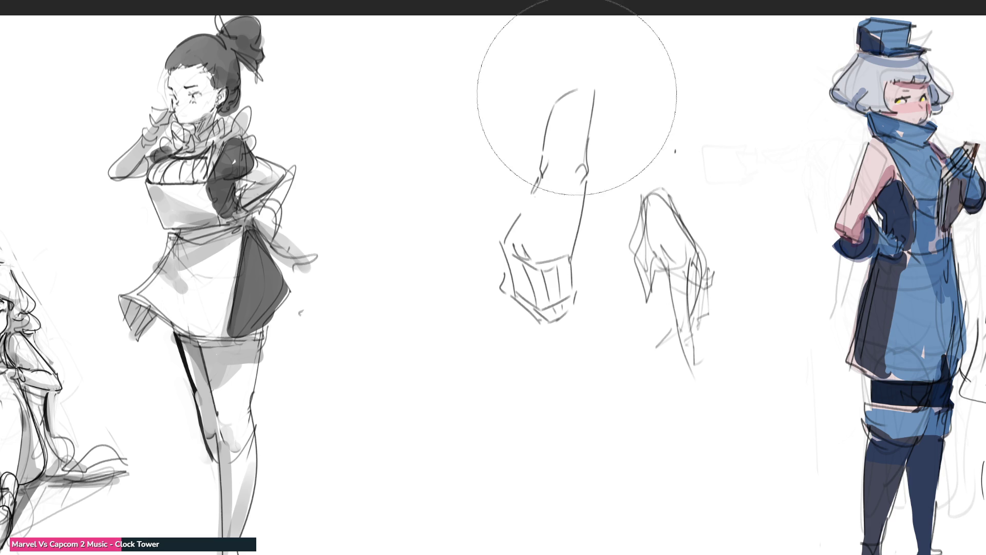
# Step: Fade the two hand sketches to light grey and return to a fine brush
pyautogui.moveTo(569, 121); pyautogui.dragTo(660, 352)
pyautogui.moveTo(611, 149)
pyautogui.mouseDown()
pyautogui.moveTo(539, 267)
pyautogui.moveTo(561, 95)
pyautogui.moveTo(649, 337)
pyautogui.moveTo(678, 282)
pyautogui.mouseUp()
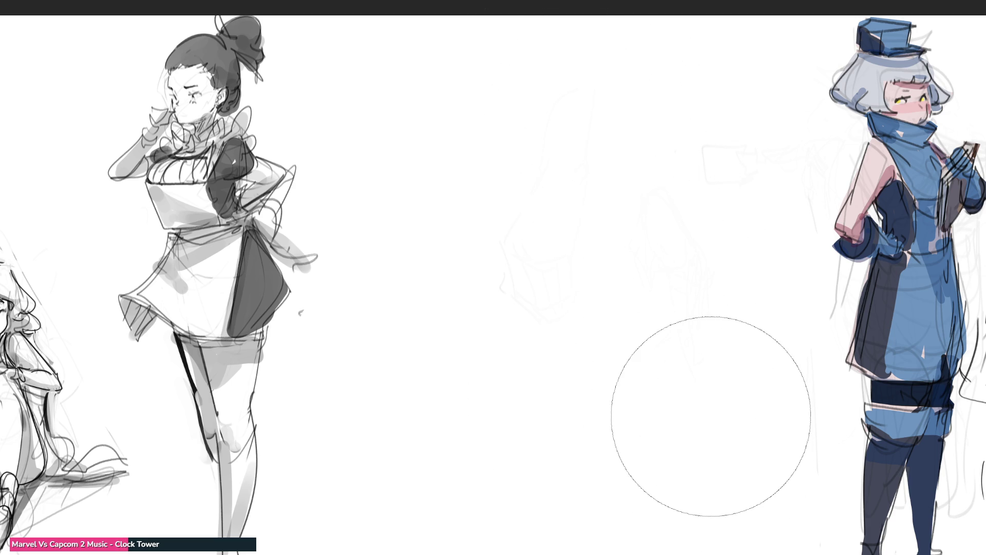
pyautogui.press('e')
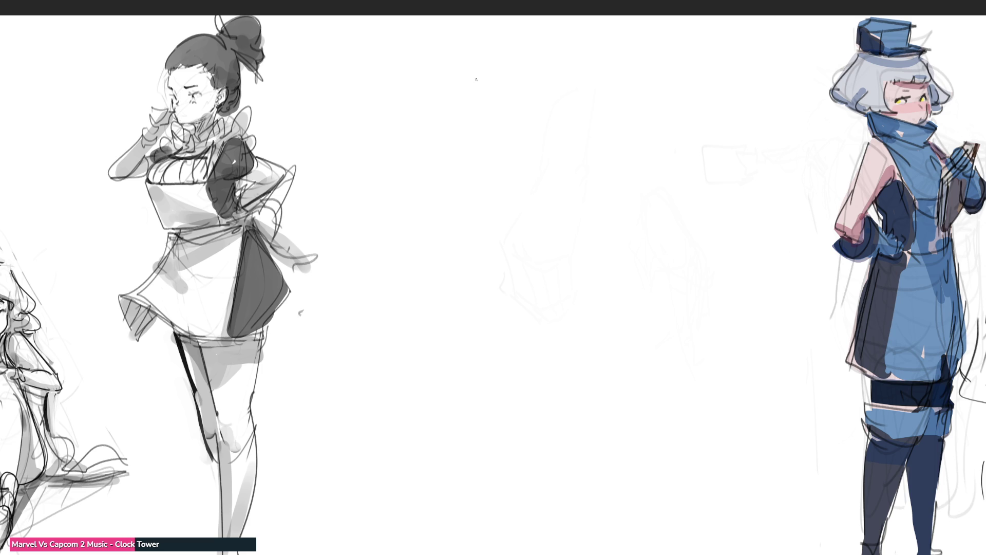
# Step: Outline the new head with brow, neck, jaw, ear and cheek lines
pyautogui.moveTo(539, 55)
pyautogui.mouseDown()
pyautogui.moveTo(526, 85)
pyautogui.moveTo(582, 72)
pyautogui.moveTo(549, 106)
pyautogui.mouseUp()
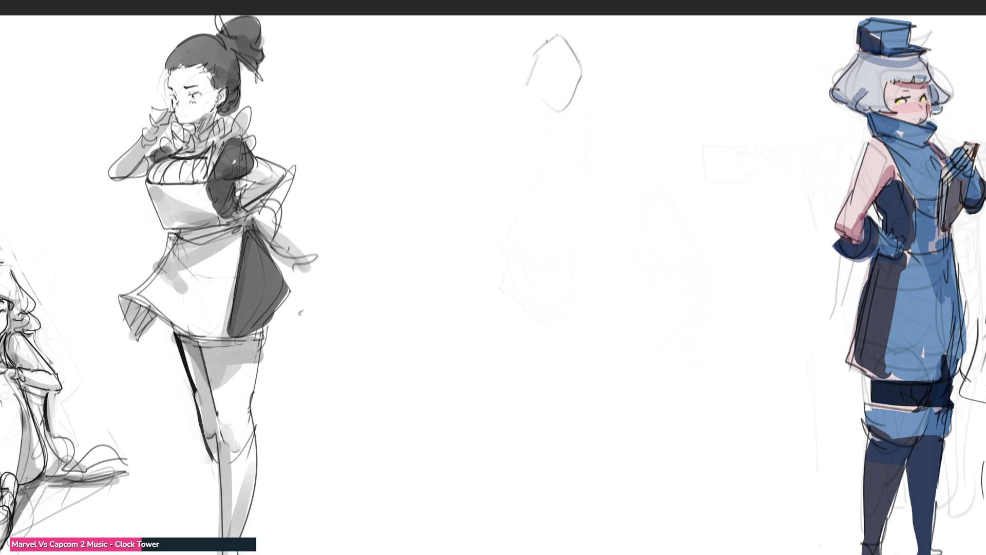
pyautogui.moveTo(547, 40); pyautogui.dragTo(529, 82)
pyautogui.moveTo(542, 56)
pyautogui.mouseDown()
pyautogui.moveTo(524, 90)
pyautogui.moveTo(569, 61)
pyautogui.moveTo(590, 96)
pyautogui.mouseUp()
pyautogui.moveTo(592, 62); pyautogui.dragTo(569, 129)
pyautogui.moveTo(522, 91)
pyautogui.mouseDown()
pyautogui.moveTo(567, 128)
pyautogui.moveTo(567, 109)
pyautogui.mouseUp()
pyautogui.moveTo(561, 58)
pyautogui.mouseDown()
pyautogui.moveTo(570, 105)
pyautogui.moveTo(575, 99)
pyautogui.moveTo(529, 114)
pyautogui.mouseUp()
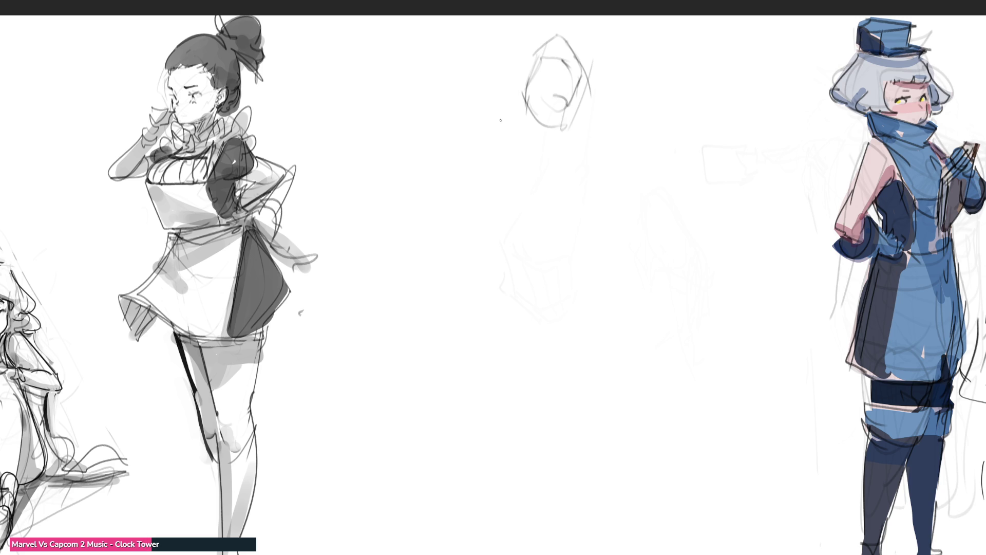
# Step: Draw the raised arm and refine the face with cheek, chin, brow and eye
pyautogui.moveTo(559, 30)
pyautogui.mouseDown()
pyautogui.moveTo(494, 113)
pyautogui.moveTo(578, 52)
pyautogui.mouseUp()
pyautogui.moveTo(581, 24)
pyautogui.mouseDown()
pyautogui.moveTo(592, 128)
pyautogui.moveTo(562, 153)
pyautogui.mouseUp()
pyautogui.moveTo(536, 57)
pyautogui.mouseDown()
pyautogui.moveTo(528, 131)
pyautogui.moveTo(506, 137)
pyautogui.mouseUp()
pyautogui.moveTo(508, 38)
pyautogui.mouseDown()
pyautogui.moveTo(496, 54)
pyautogui.moveTo(550, 144)
pyautogui.mouseUp()
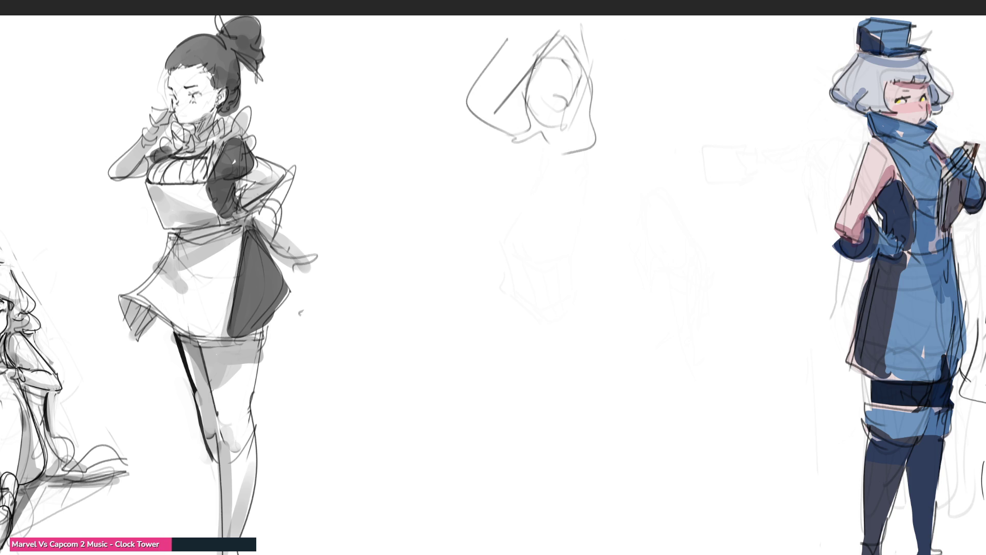
pyautogui.moveTo(541, 69)
pyautogui.mouseDown()
pyautogui.moveTo(559, 72)
pyautogui.moveTo(564, 61)
pyautogui.moveTo(591, 82)
pyautogui.moveTo(596, 109)
pyautogui.moveTo(542, 129)
pyautogui.mouseUp()
pyautogui.moveTo(541, 129); pyautogui.dragTo(538, 146)
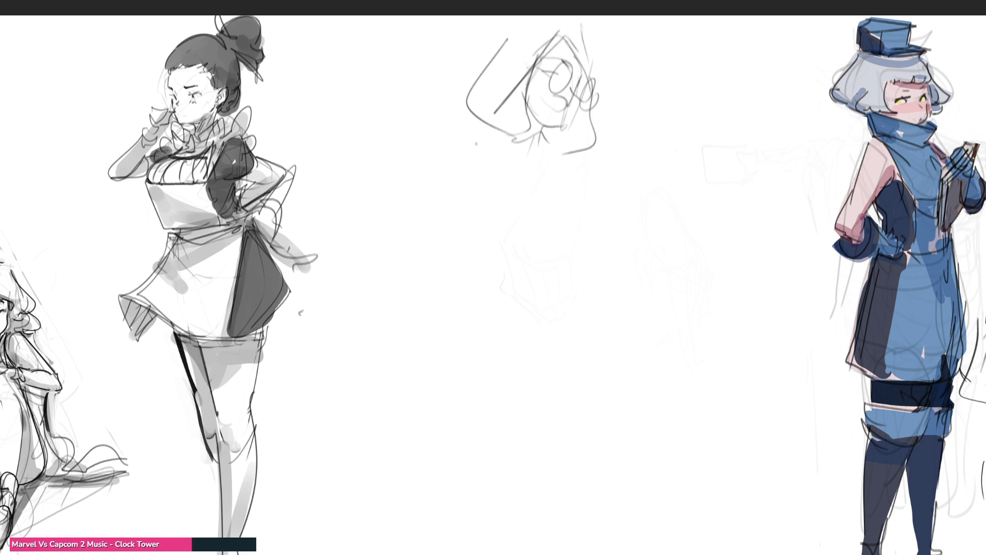
# Step: Sketch the shoulders, collar, torso diagonal and waistband
pyautogui.moveTo(463, 127); pyautogui.dragTo(499, 140)
pyautogui.moveTo(491, 116); pyautogui.dragTo(497, 182)
pyautogui.moveTo(509, 140)
pyautogui.mouseDown()
pyautogui.moveTo(496, 186)
pyautogui.moveTo(539, 150)
pyautogui.moveTo(560, 147)
pyautogui.mouseUp()
pyautogui.moveTo(538, 141)
pyautogui.mouseDown()
pyautogui.moveTo(560, 152)
pyautogui.moveTo(551, 159)
pyautogui.moveTo(568, 183)
pyautogui.moveTo(518, 208)
pyautogui.mouseUp()
pyautogui.moveTo(501, 212)
pyautogui.mouseDown()
pyautogui.moveTo(549, 220)
pyautogui.moveTo(547, 237)
pyautogui.mouseUp()
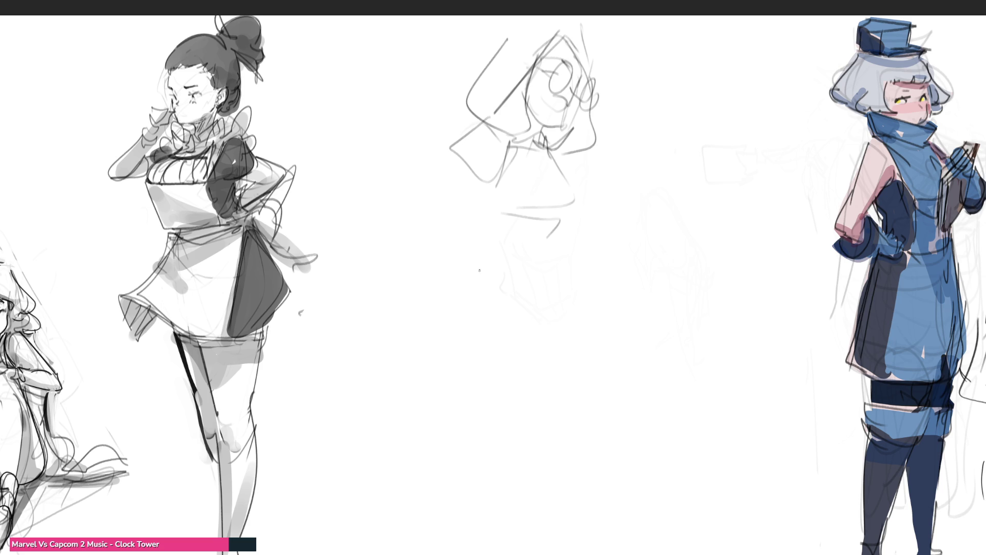
# Step: Draw the skirt with a wavy hem, the legs, and the lower arm and raised hand strokes
pyautogui.moveTo(463, 194); pyautogui.dragTo(465, 231)
pyautogui.moveTo(466, 225)
pyautogui.mouseDown()
pyautogui.moveTo(535, 242)
pyautogui.moveTo(563, 216)
pyautogui.mouseUp()
pyautogui.moveTo(548, 232)
pyautogui.mouseDown()
pyautogui.moveTo(501, 238)
pyautogui.moveTo(463, 227)
pyautogui.moveTo(463, 251)
pyautogui.moveTo(545, 250)
pyautogui.moveTo(467, 280)
pyautogui.moveTo(422, 335)
pyautogui.moveTo(561, 336)
pyautogui.mouseUp()
pyautogui.moveTo(558, 256)
pyautogui.mouseDown()
pyautogui.moveTo(571, 357)
pyautogui.moveTo(498, 365)
pyautogui.moveTo(441, 328)
pyautogui.moveTo(487, 465)
pyautogui.moveTo(534, 457)
pyautogui.moveTo(564, 364)
pyautogui.mouseUp()
pyautogui.moveTo(564, 364); pyautogui.dragTo(538, 537)
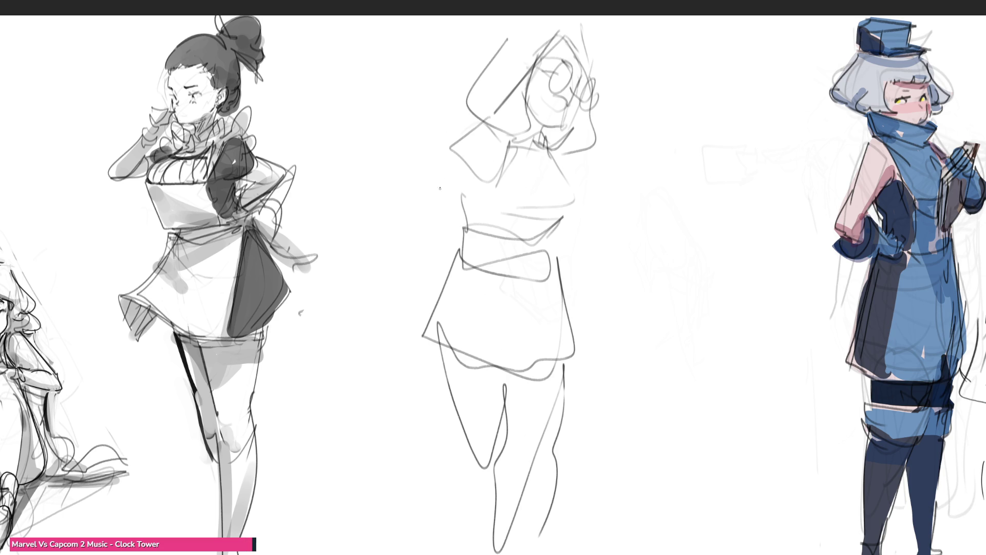
pyautogui.moveTo(451, 159)
pyautogui.mouseDown()
pyautogui.moveTo(410, 206)
pyautogui.moveTo(518, 218)
pyautogui.mouseUp()
pyautogui.moveTo(592, 77)
pyautogui.mouseDown()
pyautogui.moveTo(575, 97)
pyautogui.moveTo(579, 142)
pyautogui.moveTo(584, 110)
pyautogui.moveTo(611, 212)
pyautogui.moveTo(581, 154)
pyautogui.moveTo(596, 191)
pyautogui.moveTo(572, 209)
pyautogui.mouseUp()
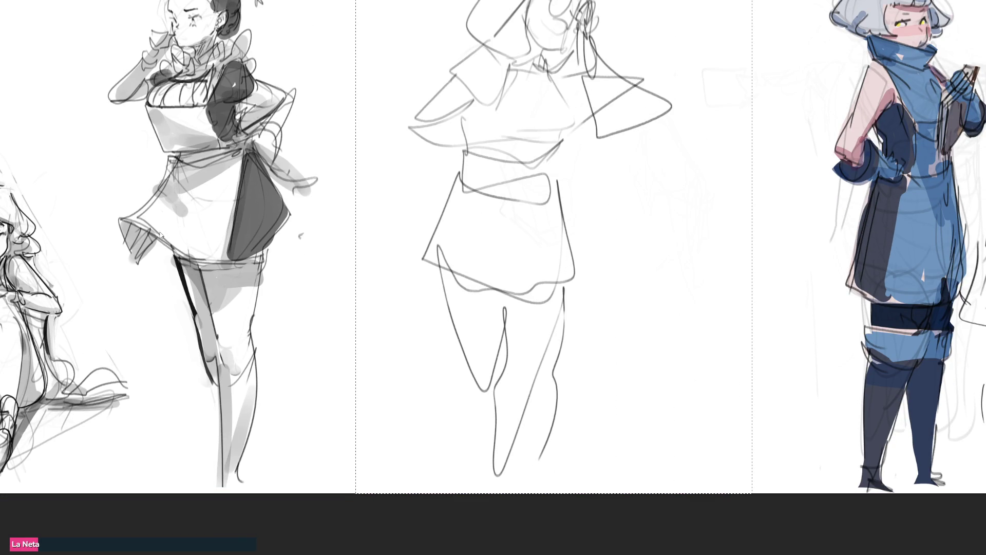
# Step: Mirror the middle sketch horizontally, undoing an accidental delete, then scroll up
pyautogui.press('m')
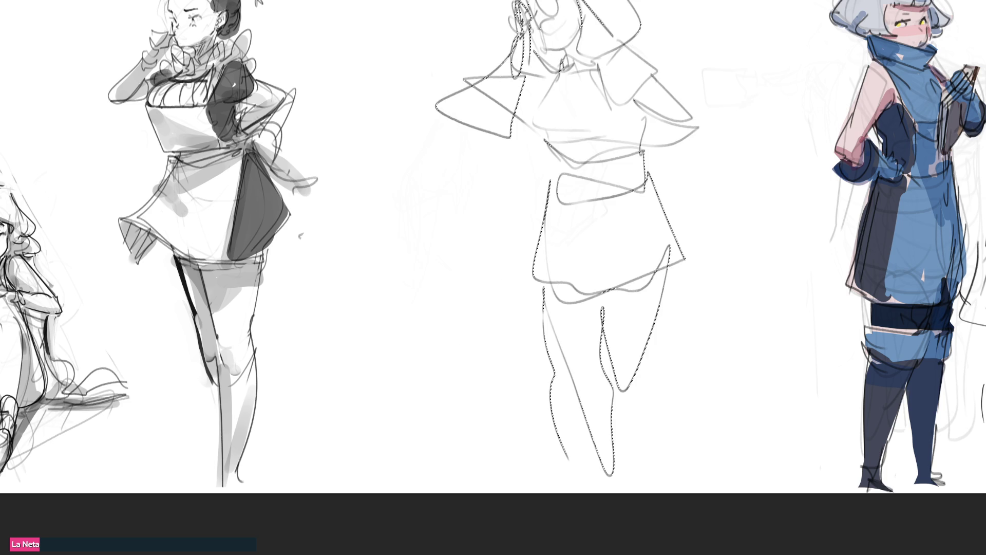
pyautogui.press('Delete')
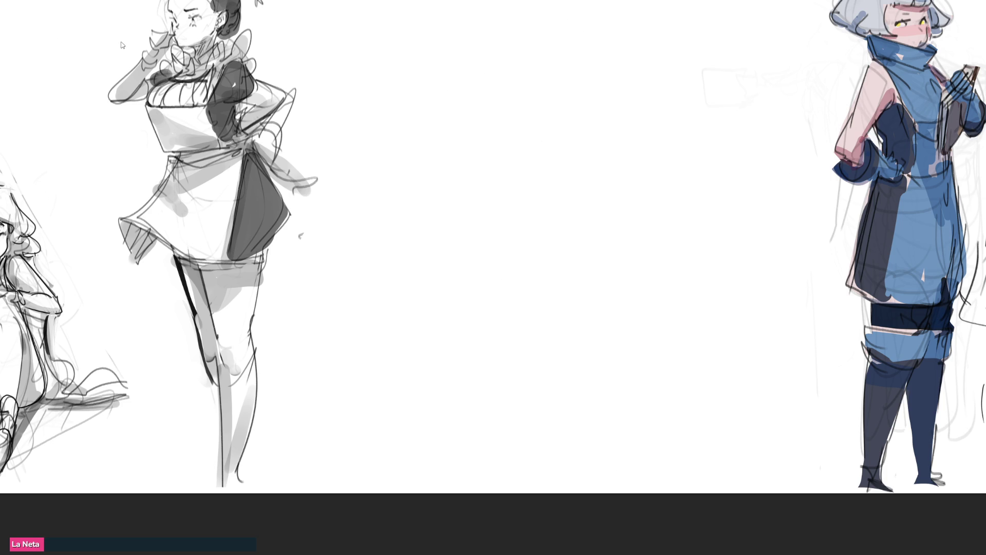
pyautogui.hotkey('ctrl', 'z')
pyautogui.scroll(3, 675, 245)
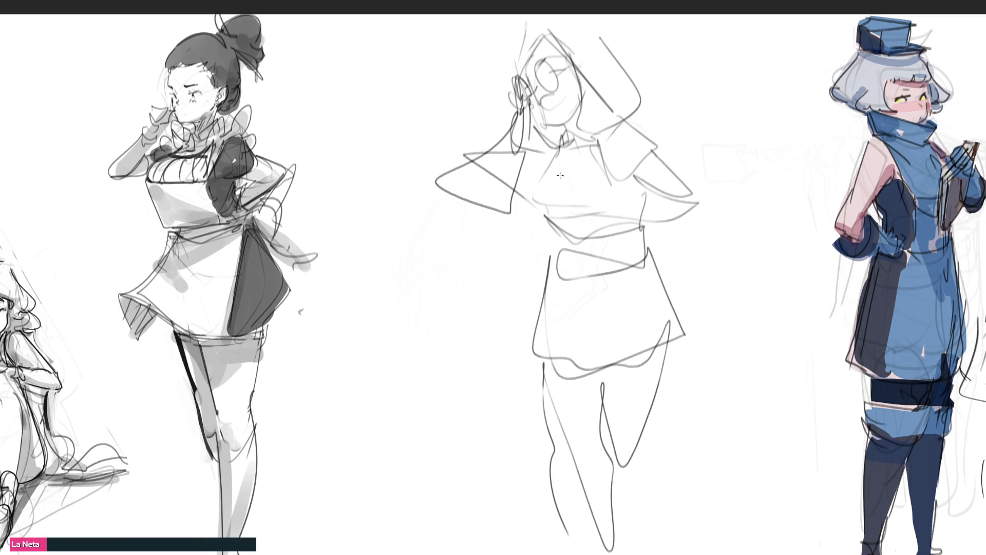
# Step: Brush a soft eraser over the raised-arm figure to lighten it
pyautogui.moveTo(523, 88)
pyautogui.mouseDown()
pyautogui.moveTo(551, 99)
pyautogui.moveTo(561, 501)
pyautogui.mouseUp()
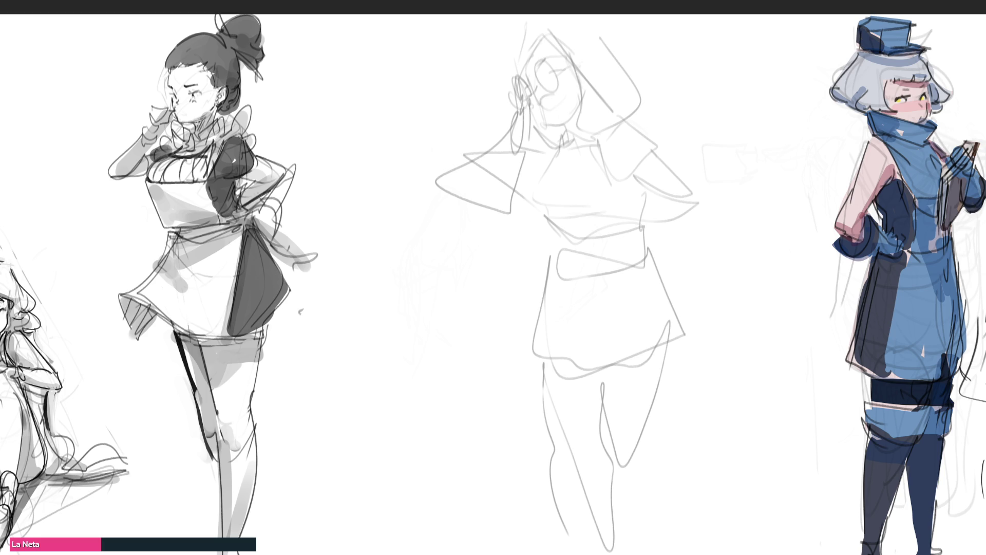
# Step: With a smaller brush, ink the ear, raised hand, glasses and head top, undoing a stray face mark
pyautogui.press('e')
pyautogui.moveTo(530, 74)
pyautogui.mouseDown()
pyautogui.moveTo(548, 62)
pyautogui.moveTo(551, 83)
pyautogui.moveTo(528, 101)
pyautogui.moveTo(520, 94)
pyautogui.moveTo(534, 136)
pyautogui.mouseUp()
pyautogui.moveTo(522, 95)
pyautogui.mouseDown()
pyautogui.moveTo(519, 138)
pyautogui.moveTo(498, 121)
pyautogui.moveTo(524, 141)
pyautogui.mouseUp()
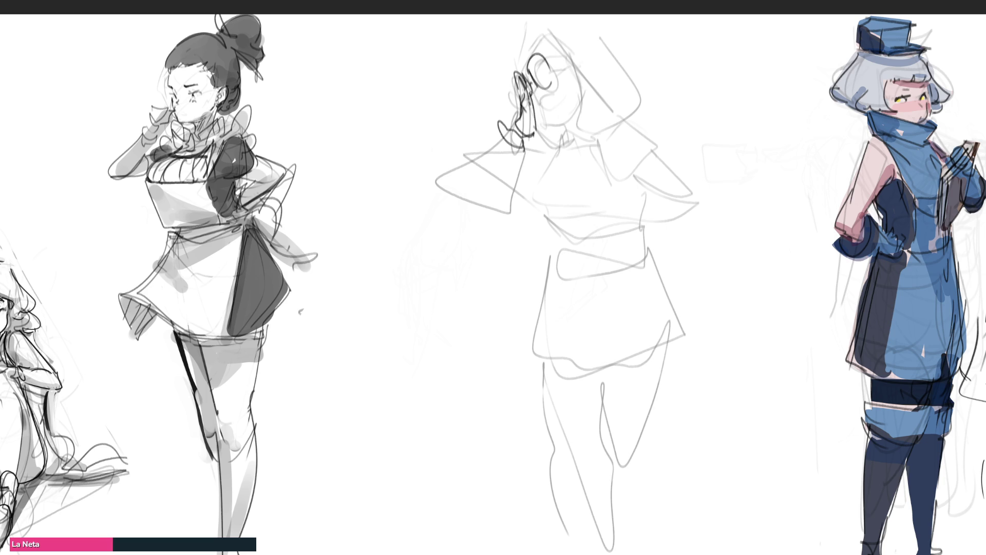
pyautogui.moveTo(540, 76)
pyautogui.mouseDown()
pyautogui.moveTo(558, 65)
pyautogui.moveTo(543, 62)
pyautogui.mouseUp()
pyautogui.moveTo(540, 105)
pyautogui.mouseDown()
pyautogui.moveTo(559, 128)
pyautogui.moveTo(566, 120)
pyautogui.moveTo(566, 130)
pyautogui.moveTo(577, 97)
pyautogui.mouseUp()
pyautogui.hotkey('ctrl', 'z')
pyautogui.hotkey('ctrl', 'z')
pyautogui.hotkey('ctrl', 'z')
pyautogui.hotkey('ctrl', 'z')
pyautogui.hotkey('ctrl', 'z')
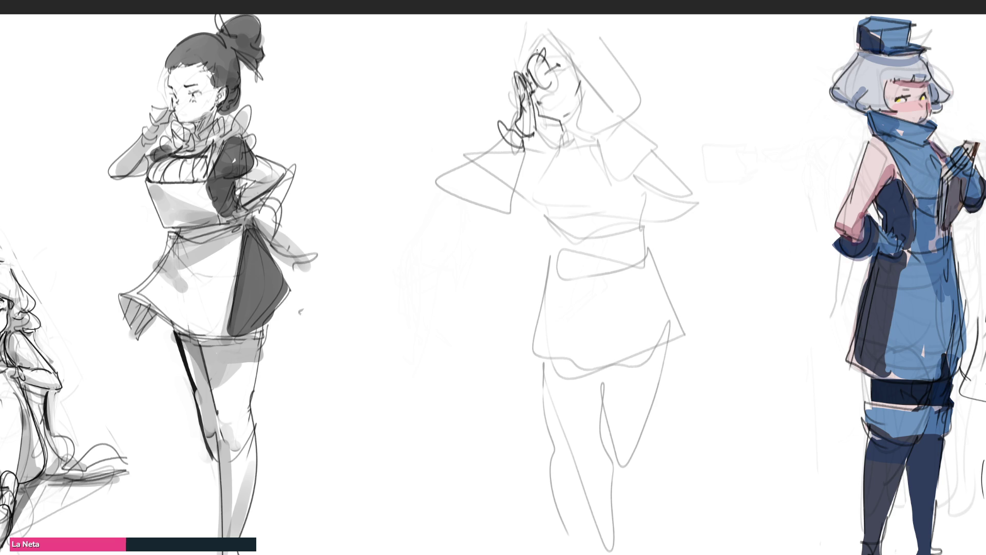
pyautogui.moveTo(524, 60)
pyautogui.mouseDown()
pyautogui.moveTo(571, 56)
pyautogui.moveTo(525, 32)
pyautogui.moveTo(624, 110)
pyautogui.mouseUp()
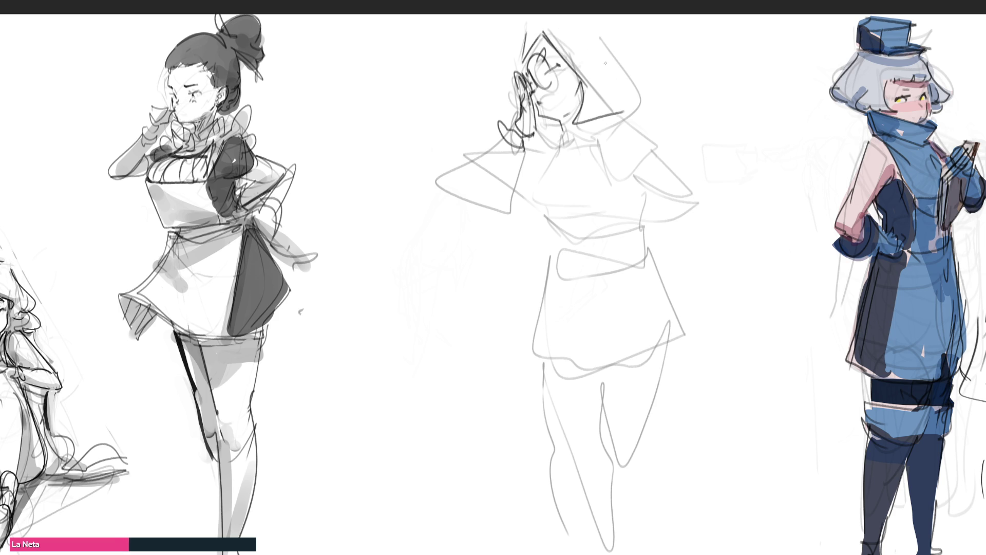
# Step: Draw the hood's top and right edge and face details, undoing an arm stroke
pyautogui.moveTo(524, 28)
pyautogui.mouseDown()
pyautogui.moveTo(614, 22)
pyautogui.moveTo(624, 112)
pyautogui.mouseUp()
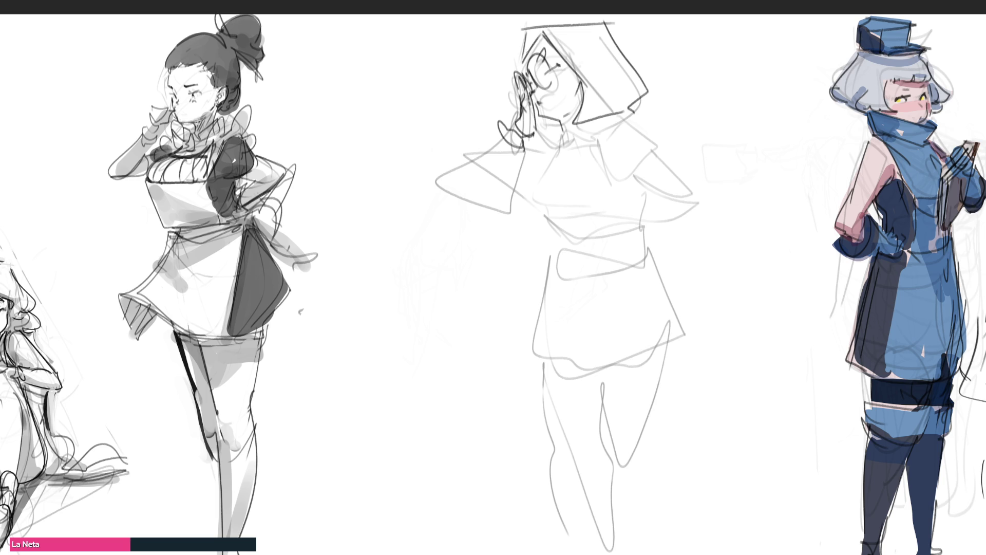
pyautogui.moveTo(519, 50)
pyautogui.mouseDown()
pyautogui.moveTo(516, 118)
pyautogui.moveTo(558, 128)
pyautogui.moveTo(441, 185)
pyautogui.moveTo(436, 213)
pyautogui.moveTo(466, 203)
pyautogui.mouseUp()
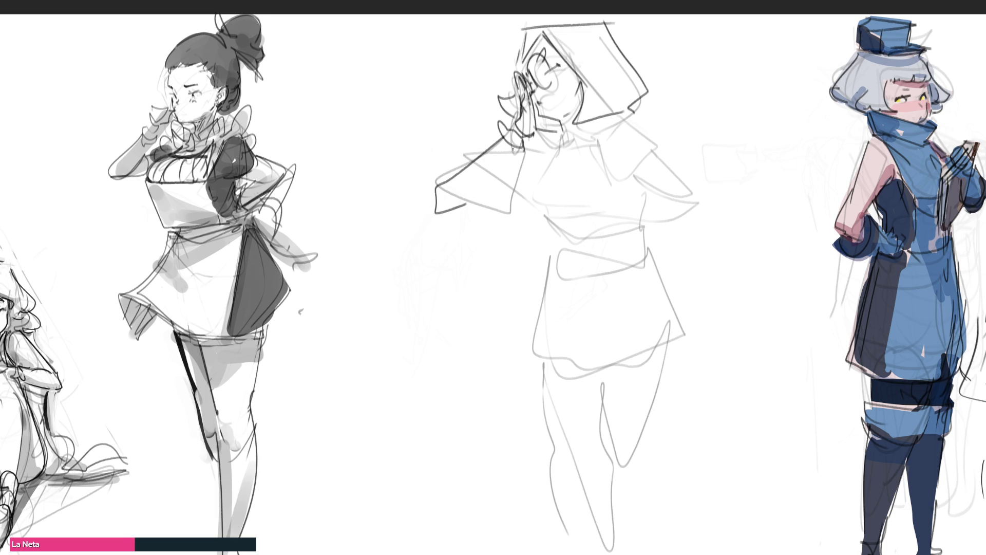
pyautogui.moveTo(513, 148)
pyautogui.mouseDown()
pyautogui.moveTo(475, 193)
pyautogui.moveTo(448, 170)
pyautogui.moveTo(466, 193)
pyautogui.moveTo(513, 186)
pyautogui.moveTo(507, 201)
pyautogui.moveTo(520, 188)
pyautogui.moveTo(518, 162)
pyautogui.moveTo(565, 148)
pyautogui.mouseUp()
pyautogui.hotkey('ctrl', 'z')
pyautogui.hotkey('ctrl', 'z')
pyautogui.hotkey('ctrl', 'z')
pyautogui.hotkey('ctrl', 'z')
pyautogui.hotkey('ctrl', 'z')
# Step: Ink the collar around the neck and the shoulder line
pyautogui.moveTo(561, 128)
pyautogui.mouseDown()
pyautogui.moveTo(567, 152)
pyautogui.moveTo(606, 118)
pyautogui.moveTo(608, 132)
pyautogui.mouseUp()
pyautogui.moveTo(566, 145)
pyautogui.mouseDown()
pyautogui.moveTo(607, 131)
pyautogui.moveTo(525, 206)
pyautogui.moveTo(518, 191)
pyautogui.moveTo(564, 224)
pyautogui.mouseUp()
pyautogui.moveTo(569, 148)
pyautogui.mouseDown()
pyautogui.moveTo(534, 205)
pyautogui.moveTo(607, 195)
pyautogui.mouseUp()
pyautogui.moveTo(561, 158); pyautogui.dragTo(603, 142)
pyautogui.moveTo(600, 161)
pyautogui.mouseDown()
pyautogui.moveTo(611, 188)
pyautogui.moveTo(615, 174)
pyautogui.mouseUp()
# Step: Draw the waist and belt, then the sleeve extending into a long outstretched arm
pyautogui.moveTo(548, 230)
pyautogui.mouseDown()
pyautogui.moveTo(610, 194)
pyautogui.moveTo(558, 226)
pyautogui.moveTo(540, 256)
pyautogui.moveTo(627, 251)
pyautogui.moveTo(652, 220)
pyautogui.mouseUp()
pyautogui.moveTo(640, 191)
pyautogui.mouseDown()
pyautogui.moveTo(640, 211)
pyautogui.moveTo(640, 175)
pyautogui.moveTo(663, 175)
pyautogui.moveTo(667, 146)
pyautogui.moveTo(607, 135)
pyautogui.mouseUp()
pyautogui.moveTo(671, 148)
pyautogui.mouseDown()
pyautogui.moveTo(715, 170)
pyautogui.moveTo(703, 180)
pyautogui.moveTo(718, 185)
pyautogui.mouseUp()
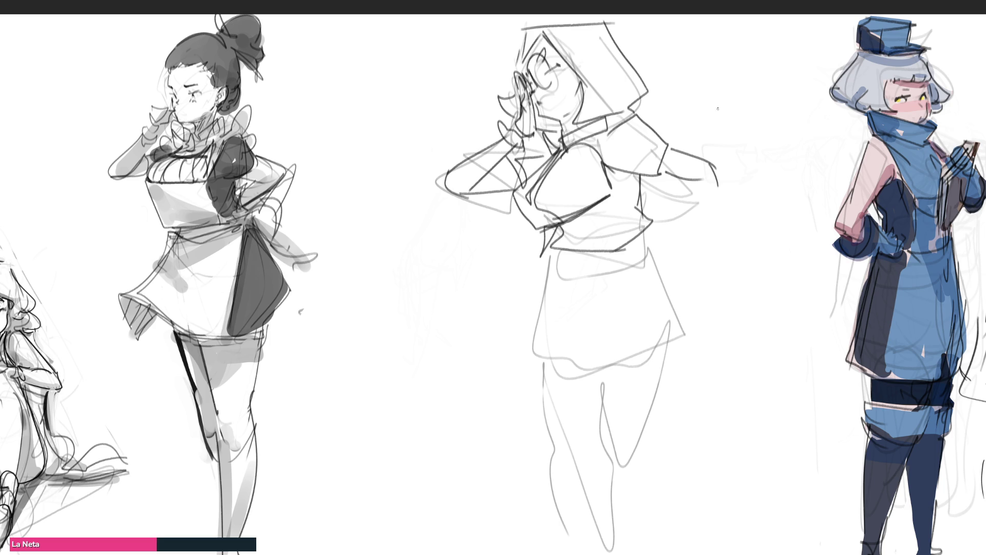
pyautogui.hotkey('ctrl', 'z')
pyautogui.moveTo(654, 172); pyautogui.dragTo(707, 186)
pyautogui.moveTo(668, 146)
pyautogui.mouseDown()
pyautogui.moveTo(726, 160)
pyautogui.moveTo(795, 218)
pyautogui.mouseUp()
pyautogui.moveTo(665, 175); pyautogui.dragTo(791, 234)
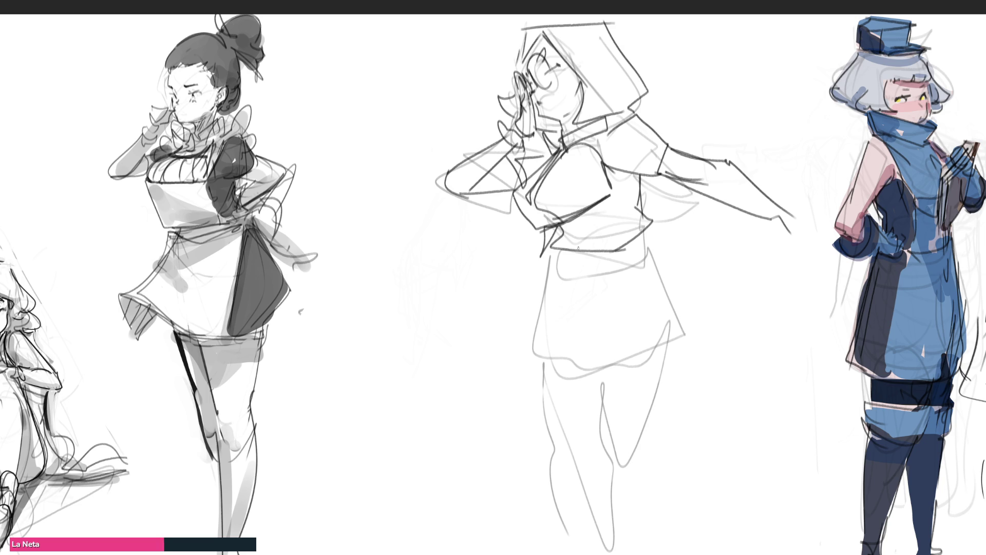
# Step: Draw the flowing skirt with its waistline, leg lines and sweeping hem
pyautogui.moveTo(558, 222); pyautogui.dragTo(536, 306)
pyautogui.moveTo(562, 266)
pyautogui.mouseDown()
pyautogui.moveTo(535, 303)
pyautogui.moveTo(627, 246)
pyautogui.mouseUp()
pyautogui.moveTo(639, 228); pyautogui.dragTo(626, 253)
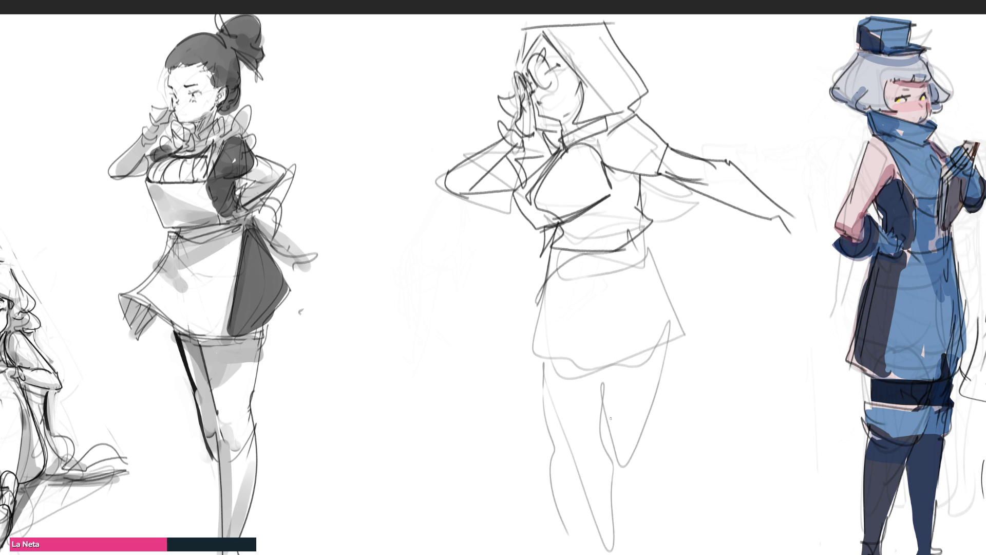
pyautogui.moveTo(613, 244)
pyautogui.mouseDown()
pyautogui.moveTo(610, 297)
pyautogui.moveTo(564, 386)
pyautogui.moveTo(640, 453)
pyautogui.moveTo(618, 486)
pyautogui.moveTo(678, 395)
pyautogui.mouseUp()
pyautogui.moveTo(643, 257); pyautogui.dragTo(676, 393)
pyautogui.moveTo(617, 307); pyautogui.dragTo(666, 365)
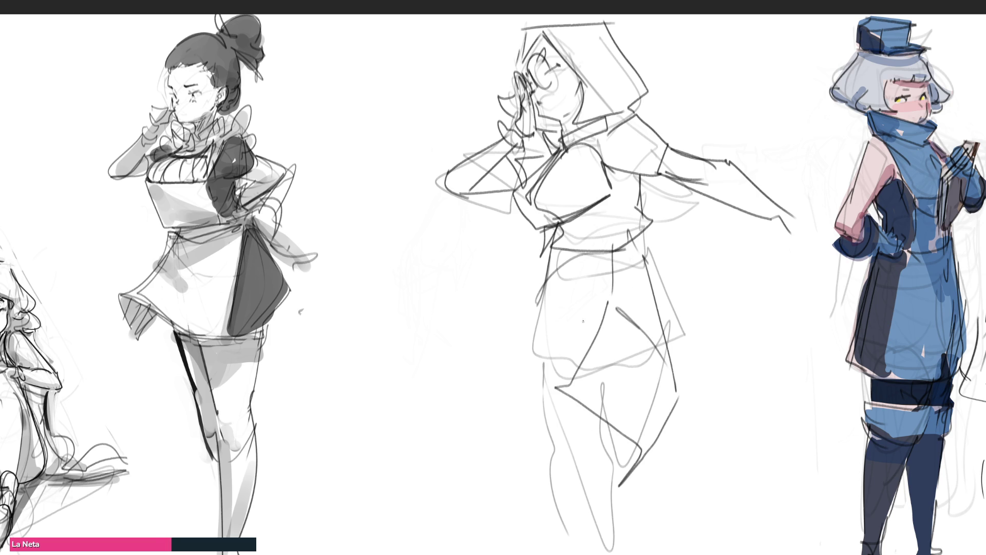
pyautogui.moveTo(545, 238)
pyautogui.mouseDown()
pyautogui.moveTo(515, 359)
pyautogui.moveTo(545, 385)
pyautogui.moveTo(442, 467)
pyautogui.moveTo(574, 472)
pyautogui.moveTo(636, 447)
pyautogui.mouseUp()
pyautogui.moveTo(639, 445); pyautogui.dragTo(525, 551)
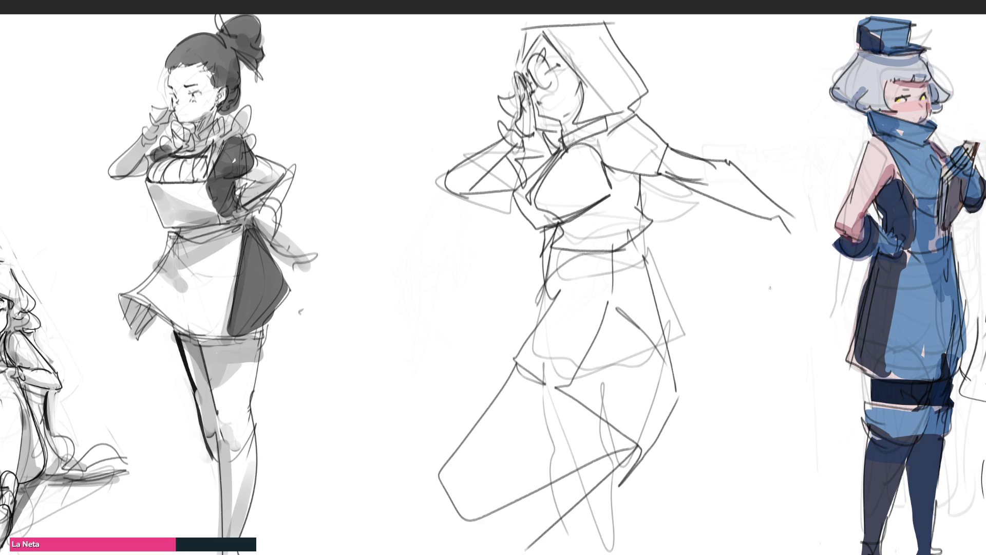
# Step: Add the outstretched hand with fingers and a long staff beside it
pyautogui.moveTo(778, 225)
pyautogui.mouseDown()
pyautogui.moveTo(787, 252)
pyautogui.moveTo(801, 254)
pyautogui.mouseUp()
pyautogui.moveTo(791, 218)
pyautogui.mouseDown()
pyautogui.moveTo(797, 242)
pyautogui.moveTo(814, 239)
pyautogui.moveTo(805, 249)
pyautogui.mouseUp()
pyautogui.moveTo(831, 119); pyautogui.dragTo(737, 446)
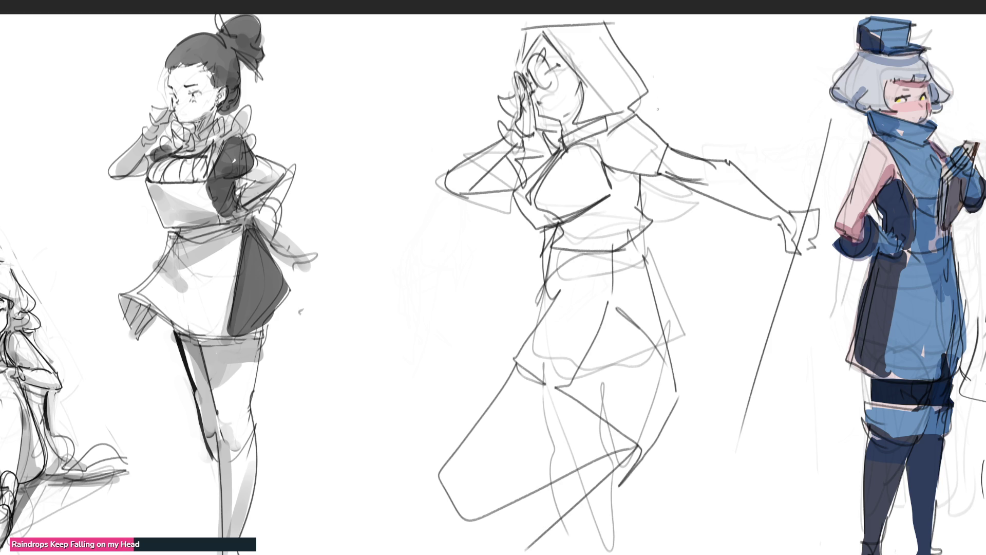
# Step: Fade the middle figure's rough sketch, switch to a fine brush, and ink the face curve
pyautogui.moveTo(683, 22)
pyautogui.mouseDown()
pyautogui.moveTo(653, 88)
pyautogui.moveTo(668, 460)
pyautogui.mouseUp()
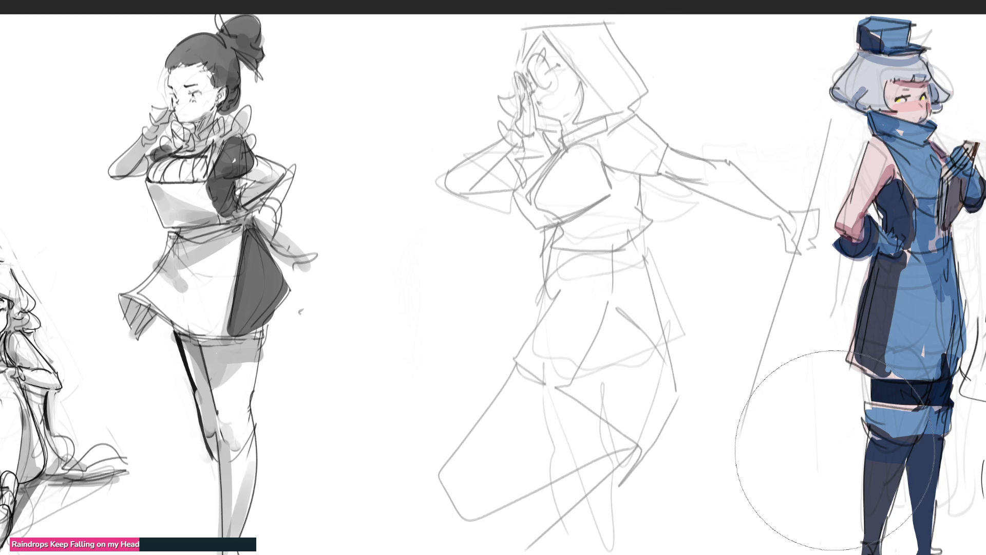
pyautogui.press('e')
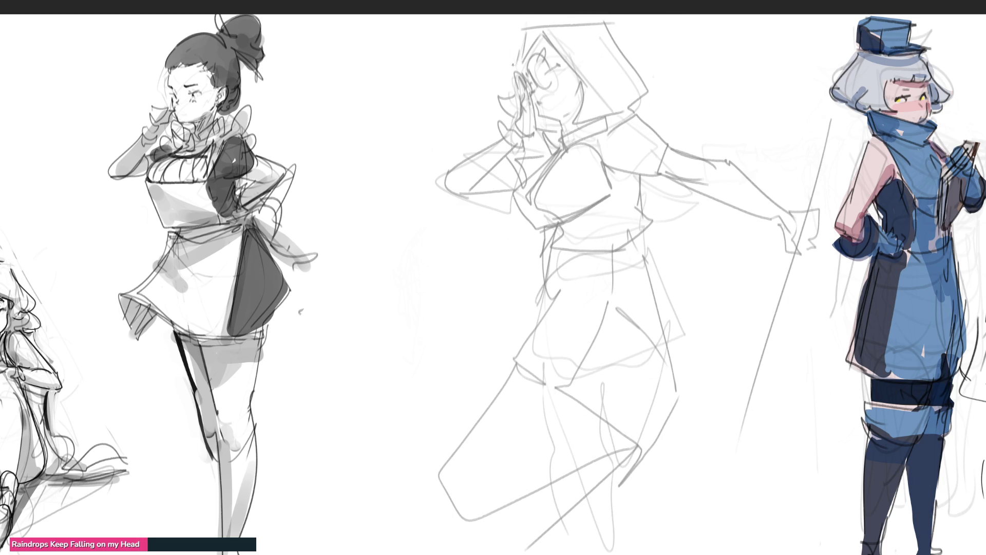
pyautogui.moveTo(510, 58)
pyautogui.mouseDown()
pyautogui.moveTo(514, 73)
pyautogui.moveTo(545, 45)
pyautogui.moveTo(535, 24)
pyautogui.moveTo(553, 37)
pyautogui.moveTo(583, 94)
pyautogui.mouseUp()
# Step: Ink the hood's top edge, hair strands, the eye and lashes, then undo the jaw line
pyautogui.moveTo(543, 24); pyautogui.dragTo(626, 24)
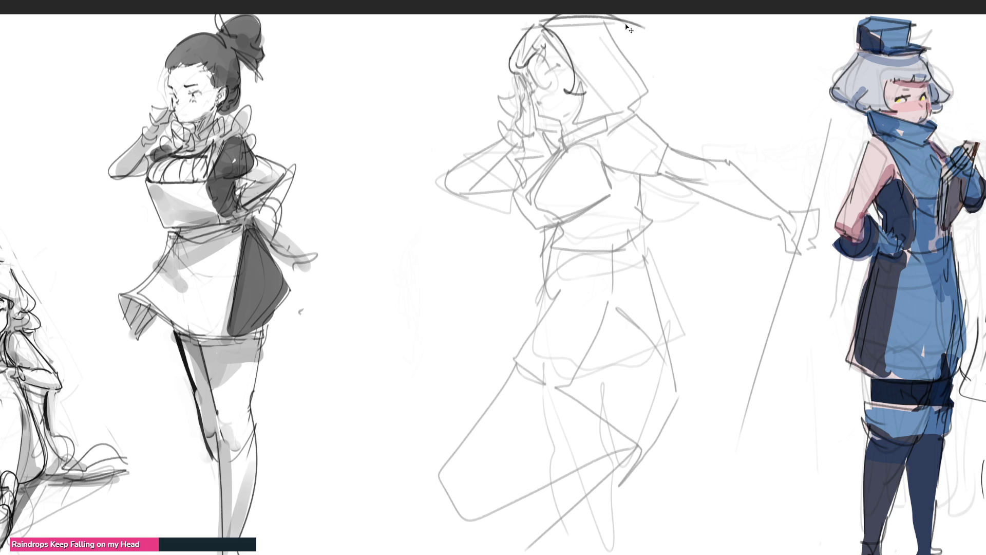
pyautogui.moveTo(534, 24)
pyautogui.mouseDown()
pyautogui.moveTo(625, 16)
pyautogui.moveTo(588, 100)
pyautogui.moveTo(644, 76)
pyautogui.mouseUp()
pyautogui.moveTo(520, 91)
pyautogui.mouseDown()
pyautogui.moveTo(504, 99)
pyautogui.moveTo(505, 109)
pyautogui.mouseUp()
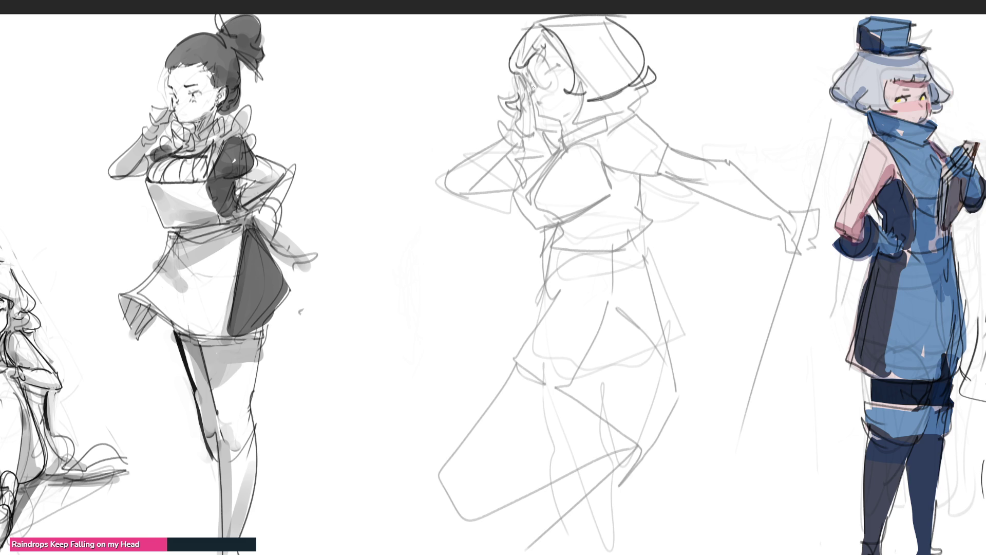
pyautogui.moveTo(556, 61); pyautogui.dragTo(543, 73)
pyautogui.moveTo(534, 101)
pyautogui.mouseDown()
pyautogui.moveTo(542, 119)
pyautogui.moveTo(565, 126)
pyautogui.moveTo(532, 135)
pyautogui.moveTo(546, 154)
pyautogui.moveTo(616, 113)
pyautogui.moveTo(597, 131)
pyautogui.mouseUp()
pyautogui.hotkey('ctrl', 'z')
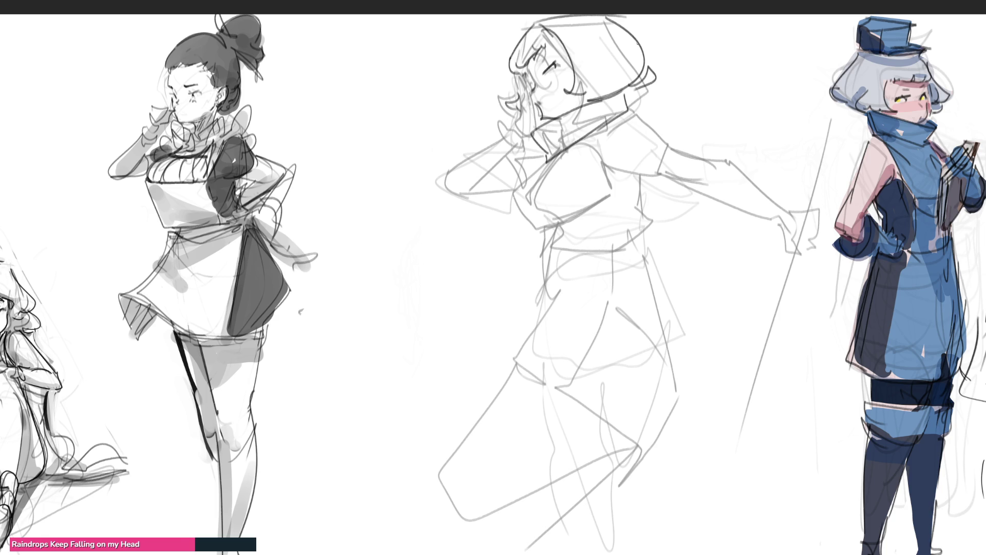
# Step: Ink the line below the hood, the outstretched arm's shoulder, cuff, forearm and hand
pyautogui.moveTo(632, 114)
pyautogui.mouseDown()
pyautogui.moveTo(622, 117)
pyautogui.moveTo(631, 168)
pyautogui.mouseUp()
pyautogui.moveTo(623, 116)
pyautogui.mouseDown()
pyautogui.moveTo(685, 155)
pyautogui.moveTo(657, 177)
pyautogui.moveTo(684, 185)
pyautogui.mouseUp()
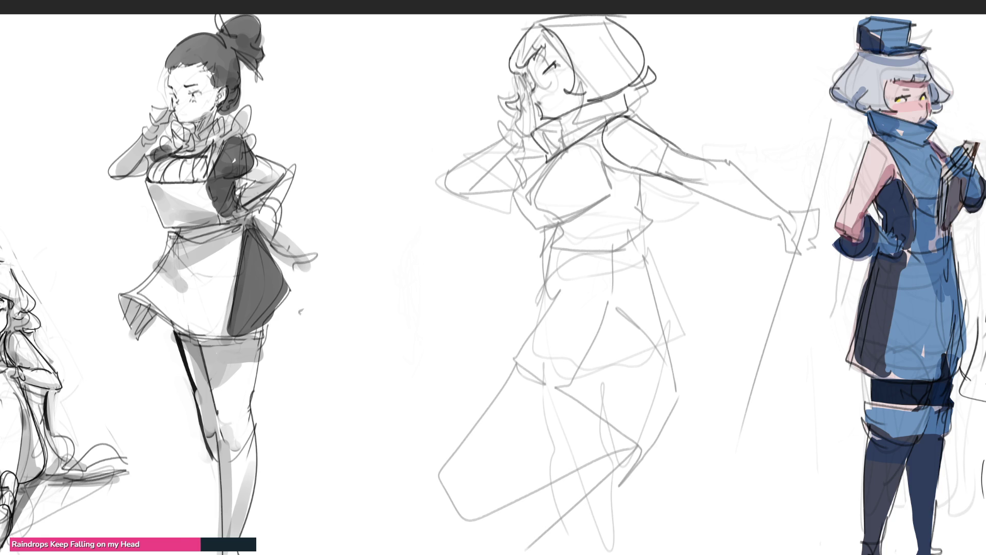
pyautogui.moveTo(683, 149)
pyautogui.mouseDown()
pyautogui.moveTo(710, 153)
pyautogui.moveTo(694, 190)
pyautogui.moveTo(766, 224)
pyautogui.mouseUp()
pyautogui.moveTo(724, 156); pyautogui.dragTo(719, 206)
pyautogui.moveTo(724, 156); pyautogui.dragTo(773, 195)
pyautogui.moveTo(709, 203); pyautogui.dragTo(771, 225)
pyautogui.moveTo(770, 191)
pyautogui.mouseDown()
pyautogui.moveTo(797, 220)
pyautogui.moveTo(820, 220)
pyautogui.moveTo(804, 242)
pyautogui.moveTo(823, 242)
pyautogui.mouseUp()
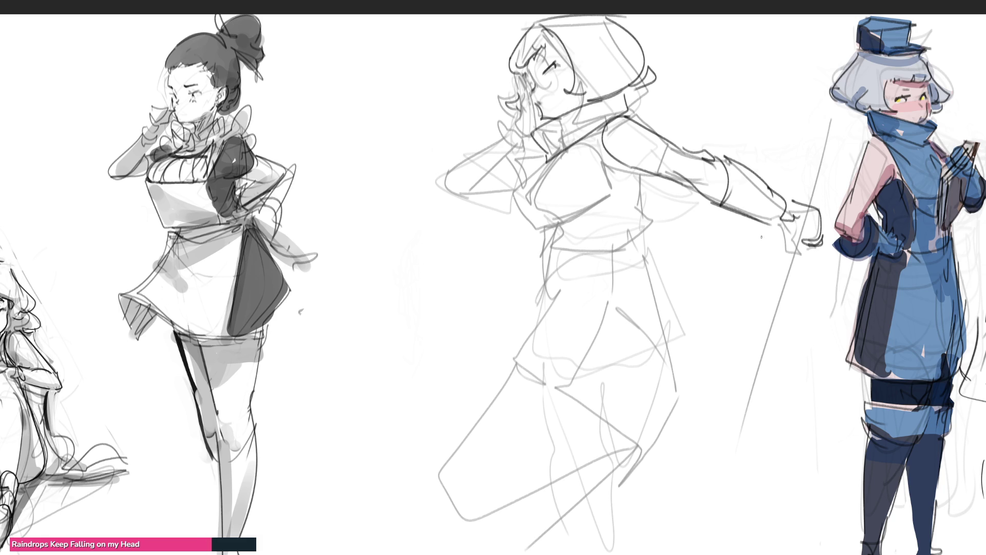
# Step: Sketch a box shape around the hand, then undo those box strokes
pyautogui.moveTo(714, 207); pyautogui.dragTo(813, 253)
pyautogui.moveTo(740, 147); pyautogui.dragTo(810, 208)
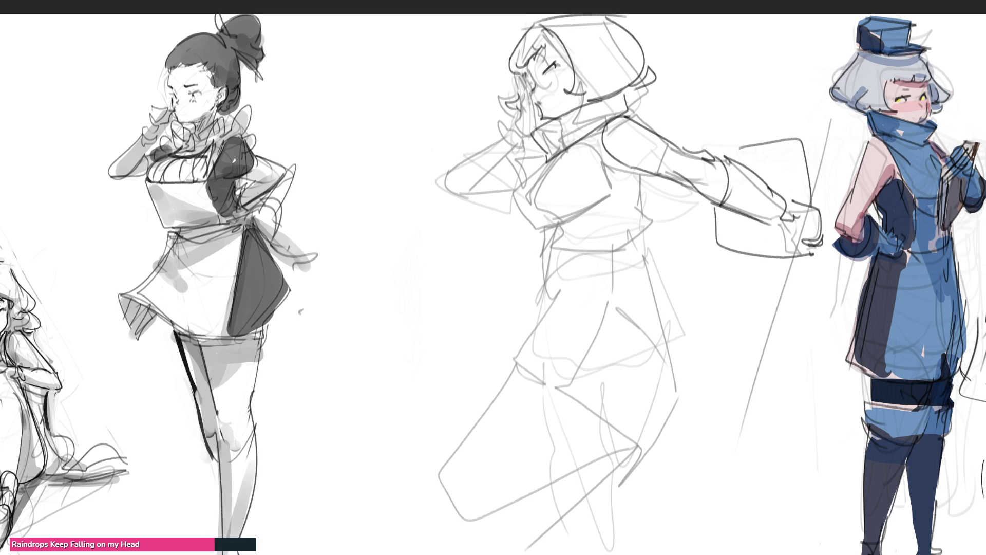
pyautogui.moveTo(719, 137); pyautogui.dragTo(783, 135)
pyautogui.moveTo(797, 144); pyautogui.dragTo(809, 185)
pyautogui.moveTo(704, 197)
pyautogui.mouseDown()
pyautogui.moveTo(711, 218)
pyautogui.moveTo(808, 254)
pyautogui.mouseUp()
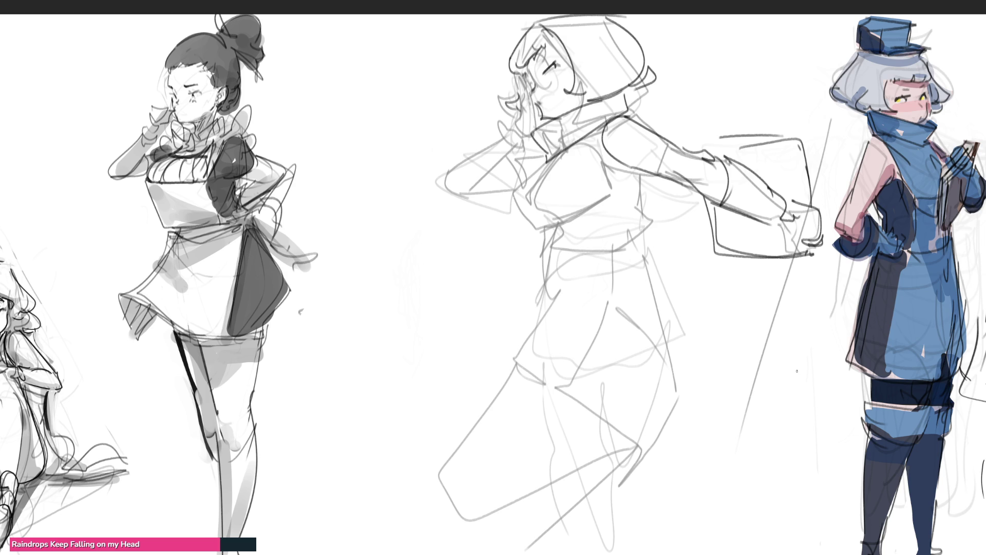
pyautogui.hotkey('ctrl', 'z')
pyautogui.hotkey('ctrl', 'z')
pyautogui.hotkey('ctrl', 'z')
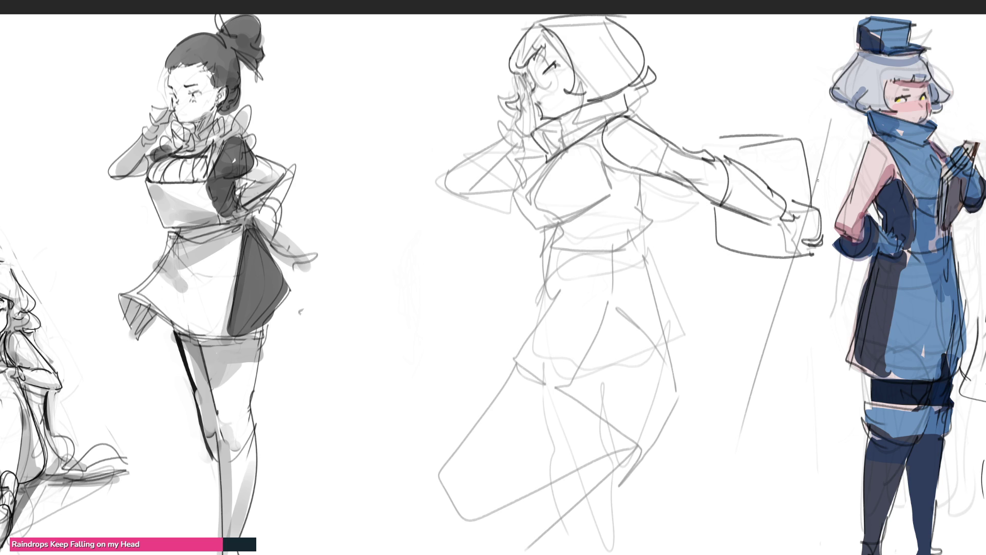
pyautogui.hotkey('ctrl', 'z')
pyautogui.hotkey('ctrl', 'z')
# Step: Add short strokes by the hand and wrist and ink the book's lower edges
pyautogui.moveTo(823, 164); pyautogui.dragTo(811, 208)
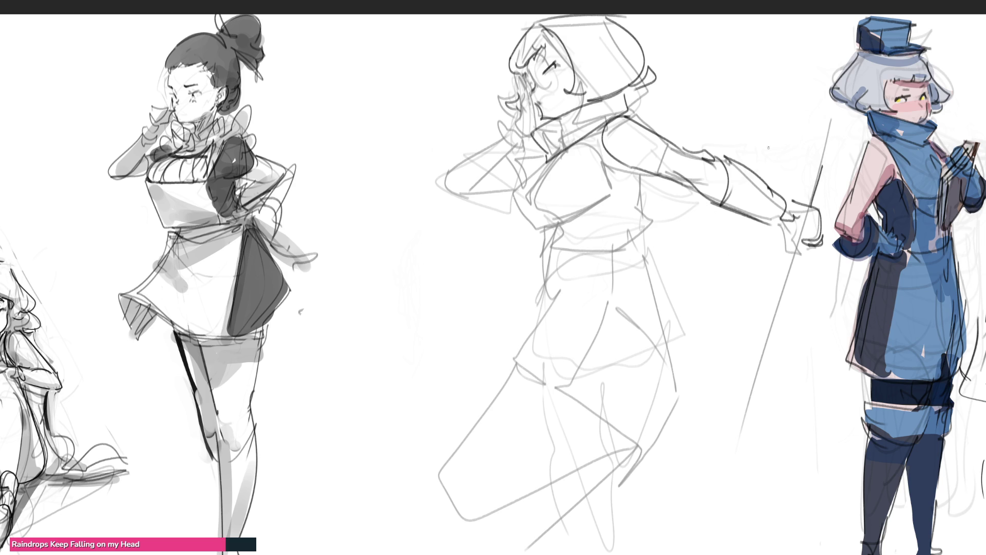
pyautogui.moveTo(737, 160)
pyautogui.mouseDown()
pyautogui.moveTo(748, 128)
pyautogui.moveTo(822, 181)
pyautogui.mouseUp()
pyautogui.moveTo(735, 130)
pyautogui.mouseDown()
pyautogui.moveTo(727, 159)
pyautogui.moveTo(735, 159)
pyautogui.mouseUp()
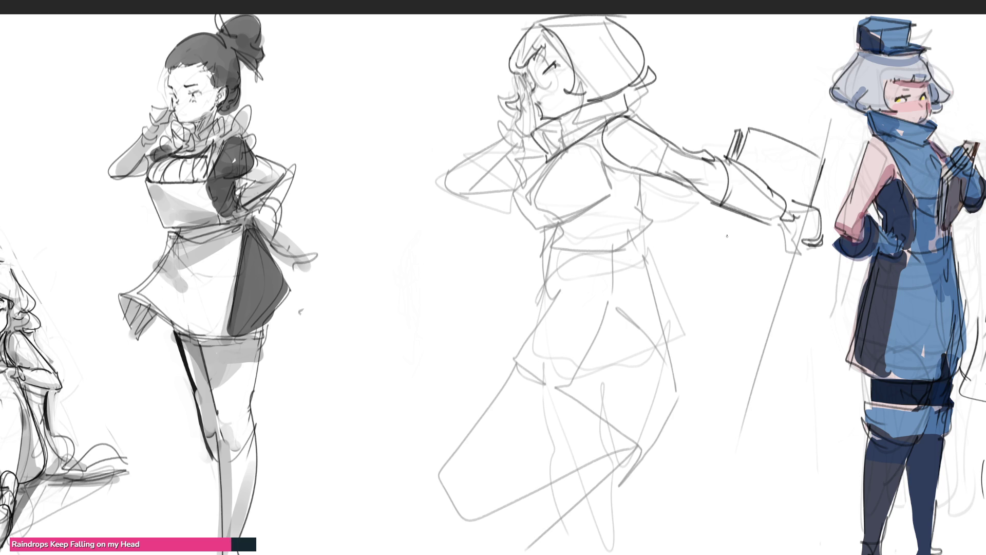
pyautogui.moveTo(715, 208); pyautogui.dragTo(712, 239)
pyautogui.moveTo(709, 238); pyautogui.dragTo(794, 264)
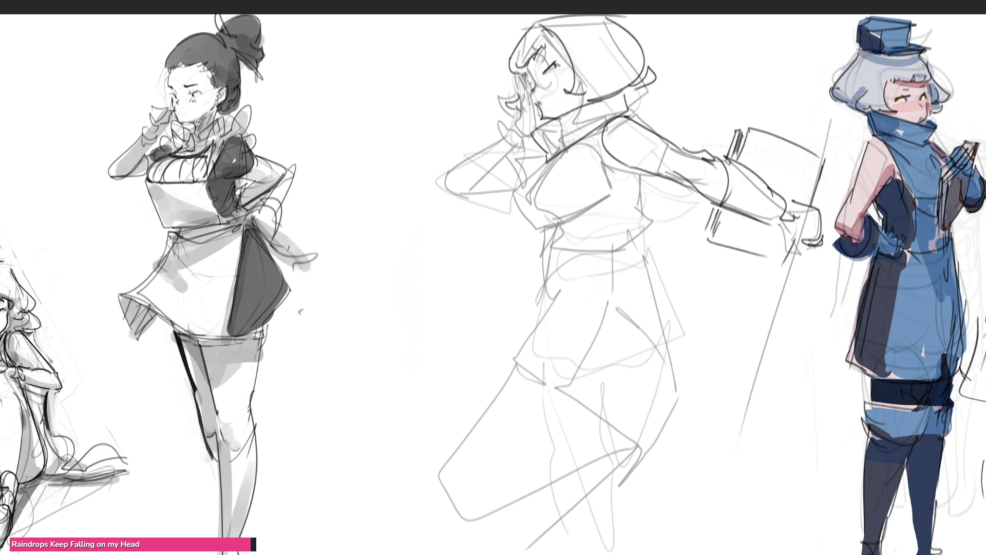
# Step: Ink the back contour, chest line, shoulder and torso side down to the waist
pyautogui.moveTo(605, 121)
pyautogui.mouseDown()
pyautogui.moveTo(619, 169)
pyautogui.moveTo(642, 189)
pyautogui.moveTo(645, 261)
pyautogui.mouseUp()
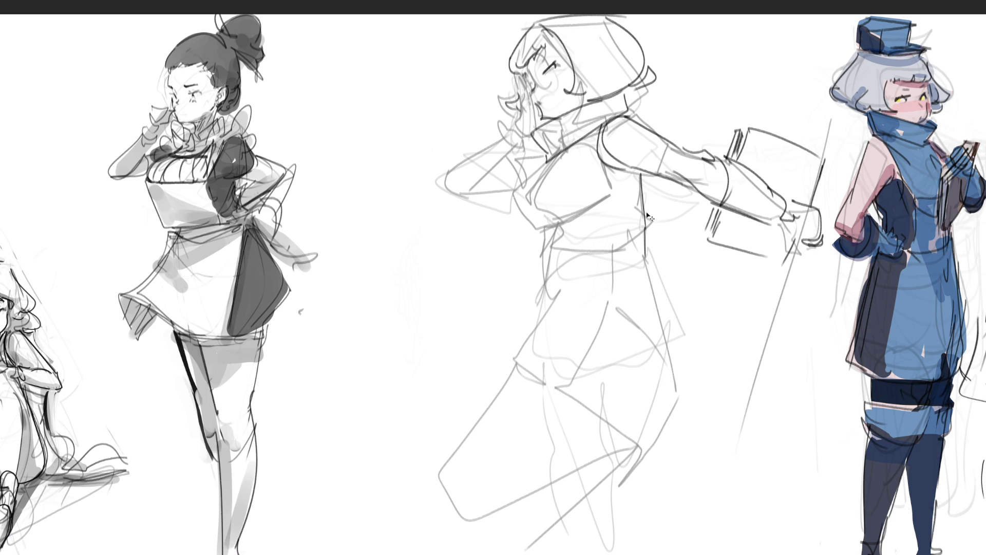
pyautogui.hotkey('ctrl', 'z')
pyautogui.moveTo(640, 174); pyautogui.dragTo(639, 248)
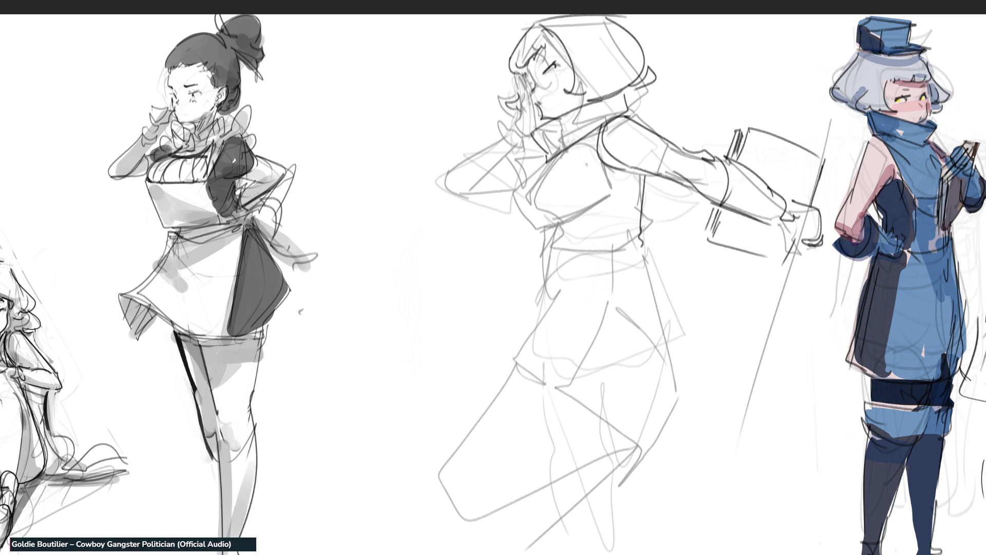
pyautogui.moveTo(547, 156)
pyautogui.mouseDown()
pyautogui.moveTo(518, 189)
pyautogui.moveTo(534, 227)
pyautogui.mouseUp()
pyautogui.moveTo(520, 190)
pyautogui.mouseDown()
pyautogui.moveTo(548, 165)
pyautogui.moveTo(524, 189)
pyautogui.moveTo(549, 147)
pyautogui.mouseUp()
pyautogui.moveTo(604, 123); pyautogui.dragTo(598, 171)
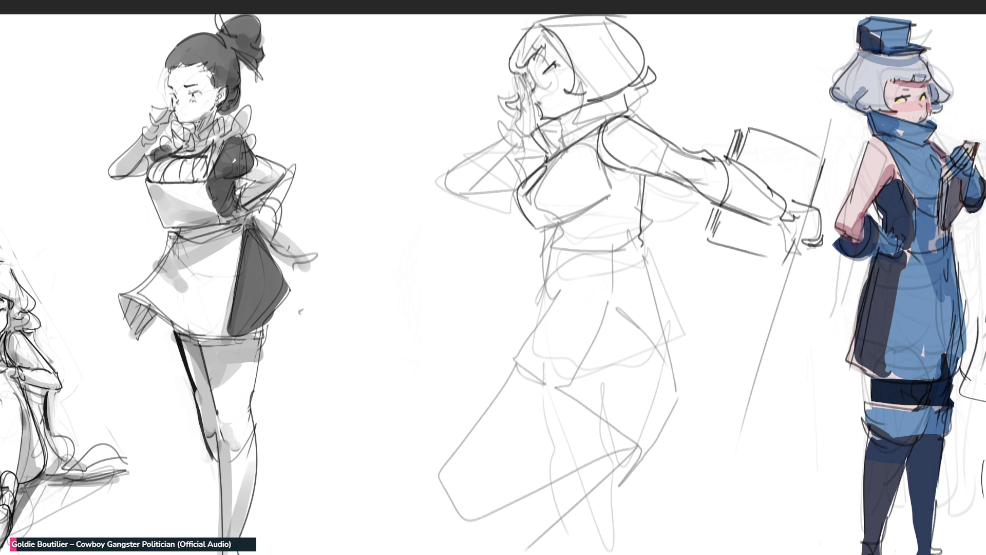
pyautogui.moveTo(599, 135)
pyautogui.mouseDown()
pyautogui.moveTo(581, 235)
pyautogui.moveTo(565, 203)
pyautogui.mouseUp()
pyautogui.moveTo(563, 206)
pyautogui.mouseDown()
pyautogui.moveTo(545, 249)
pyautogui.moveTo(548, 294)
pyautogui.moveTo(570, 271)
pyautogui.mouseUp()
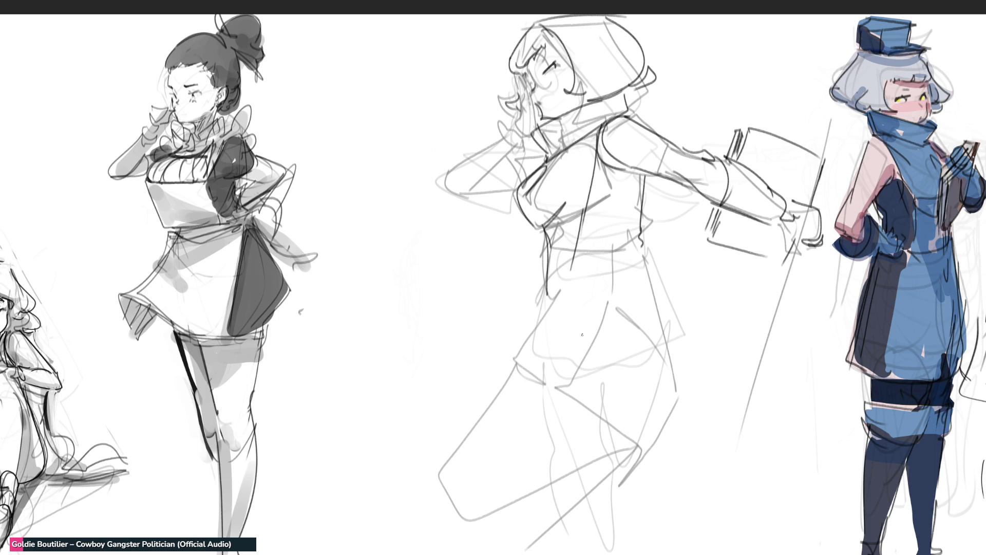
# Step: Draw the hip and long coat line, the waist-to-knee line and the coat hem curve
pyautogui.moveTo(540, 300)
pyautogui.mouseDown()
pyautogui.moveTo(532, 339)
pyautogui.moveTo(539, 325)
pyautogui.moveTo(494, 395)
pyautogui.moveTo(602, 463)
pyautogui.mouseUp()
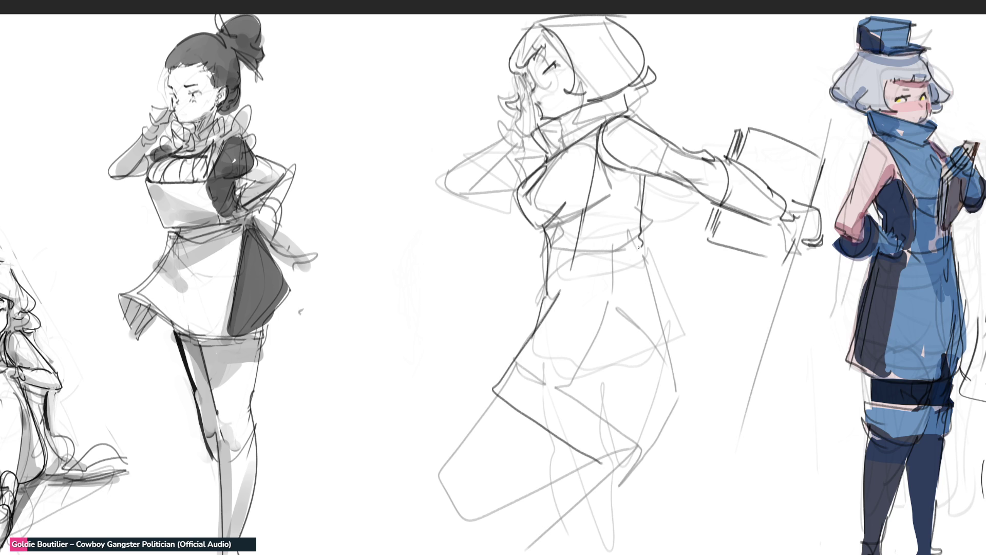
pyautogui.moveTo(638, 247); pyautogui.dragTo(650, 337)
pyautogui.moveTo(646, 303); pyautogui.dragTo(612, 477)
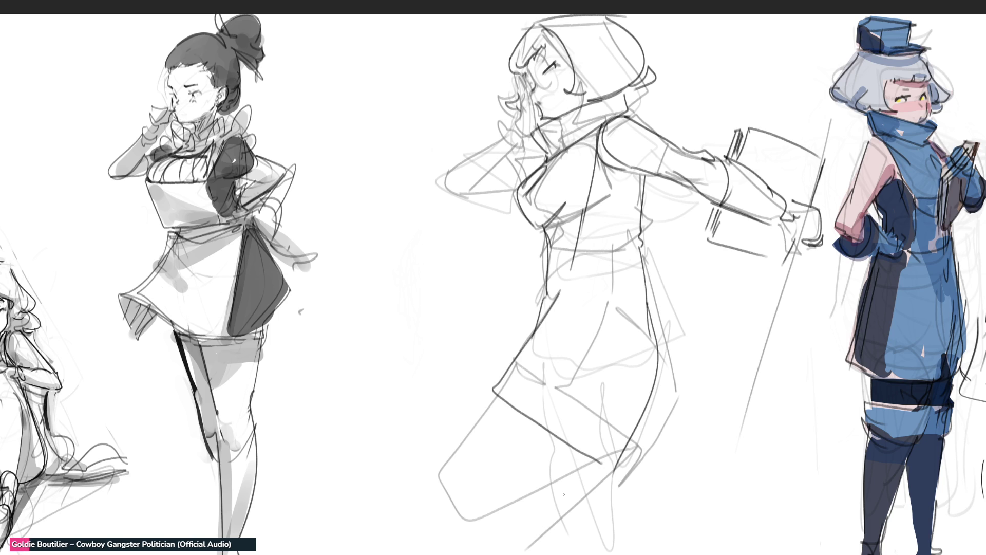
pyautogui.moveTo(498, 396)
pyautogui.mouseDown()
pyautogui.moveTo(431, 491)
pyautogui.moveTo(518, 500)
pyautogui.moveTo(590, 467)
pyautogui.mouseUp()
# Step: Outline the foot and shoe and redraw the lower leg, ankle and shoe sole
pyautogui.moveTo(428, 495)
pyautogui.mouseDown()
pyautogui.moveTo(437, 507)
pyautogui.moveTo(523, 539)
pyautogui.moveTo(432, 534)
pyautogui.mouseUp()
pyautogui.moveTo(521, 539)
pyautogui.mouseDown()
pyautogui.moveTo(581, 478)
pyautogui.moveTo(557, 523)
pyautogui.moveTo(565, 531)
pyautogui.mouseUp()
pyautogui.moveTo(570, 516); pyautogui.dragTo(569, 534)
pyautogui.hotkey('ctrl', 'z')
pyautogui.hotkey('ctrl', 'z')
pyautogui.hotkey('ctrl', 'z')
pyautogui.moveTo(621, 469); pyautogui.dragTo(589, 511)
pyautogui.moveTo(599, 510)
pyautogui.mouseDown()
pyautogui.moveTo(562, 525)
pyautogui.moveTo(573, 519)
pyautogui.mouseUp()
pyautogui.moveTo(586, 517)
pyautogui.mouseDown()
pyautogui.moveTo(550, 528)
pyautogui.moveTo(603, 528)
pyautogui.mouseUp()
pyautogui.hotkey('ctrl', 'z')
pyautogui.moveTo(604, 486); pyautogui.dragTo(592, 519)
pyautogui.moveTo(589, 521); pyautogui.dragTo(543, 538)
pyautogui.moveTo(598, 541); pyautogui.dragTo(546, 552)
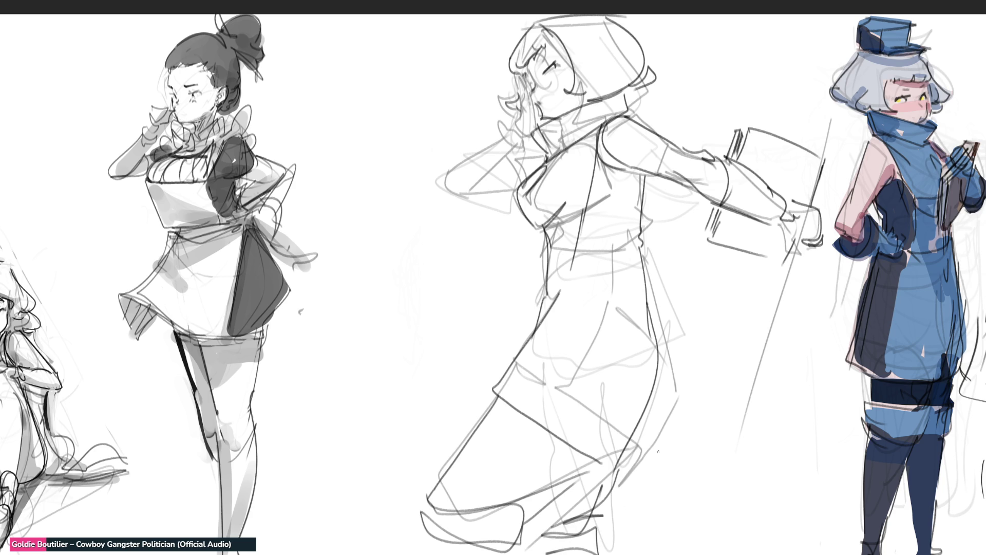
# Step: Add a neck line, try and undo a coat-hip fold, and draw a bent arm reaching left
pyautogui.moveTo(539, 153); pyautogui.dragTo(535, 168)
pyautogui.moveTo(659, 246)
pyautogui.mouseDown()
pyautogui.moveTo(673, 280)
pyautogui.moveTo(668, 221)
pyautogui.moveTo(685, 357)
pyautogui.moveTo(697, 297)
pyautogui.moveTo(709, 346)
pyautogui.mouseUp()
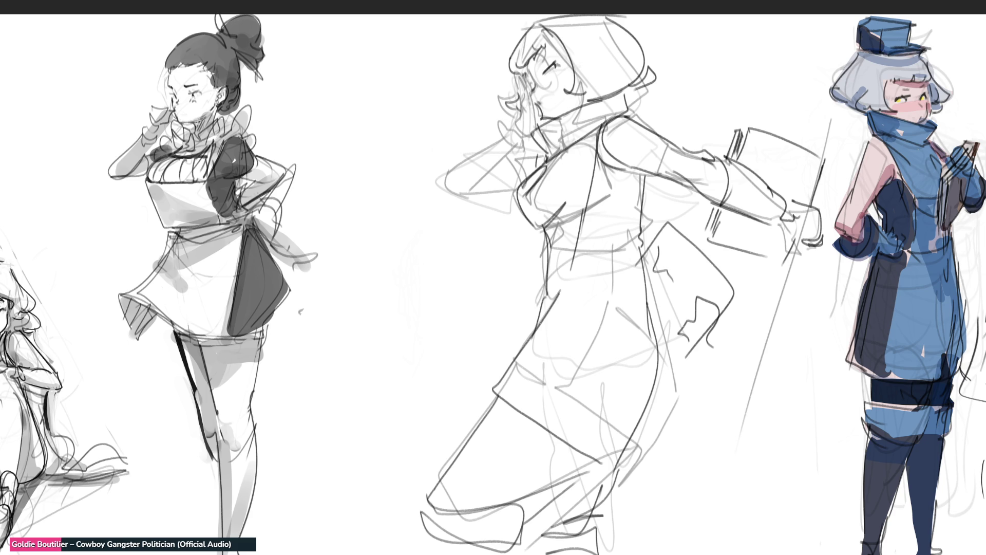
pyautogui.hotkey('ctrl', 'z')
pyautogui.hotkey('ctrl', 'z')
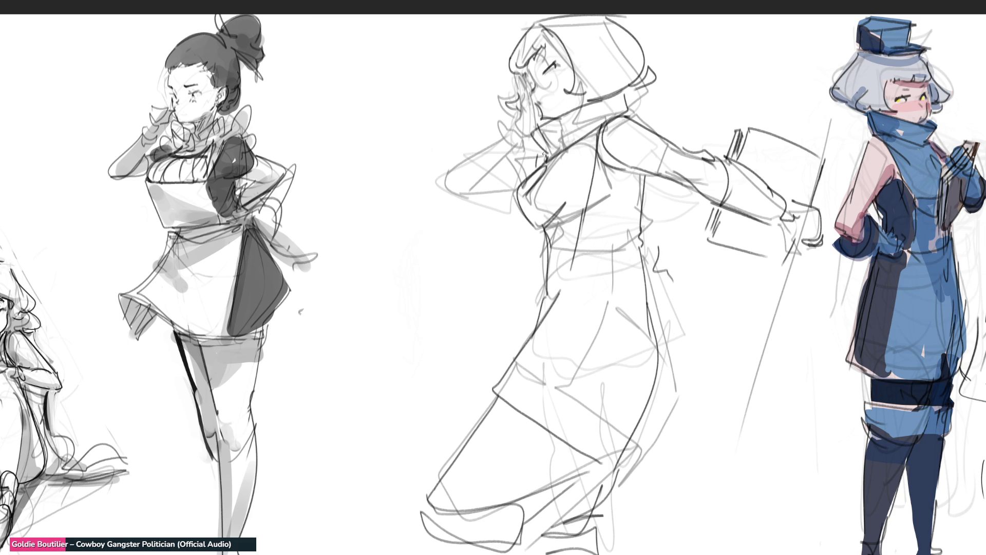
pyautogui.moveTo(542, 154)
pyautogui.mouseDown()
pyautogui.moveTo(436, 185)
pyautogui.moveTo(509, 188)
pyautogui.mouseUp()
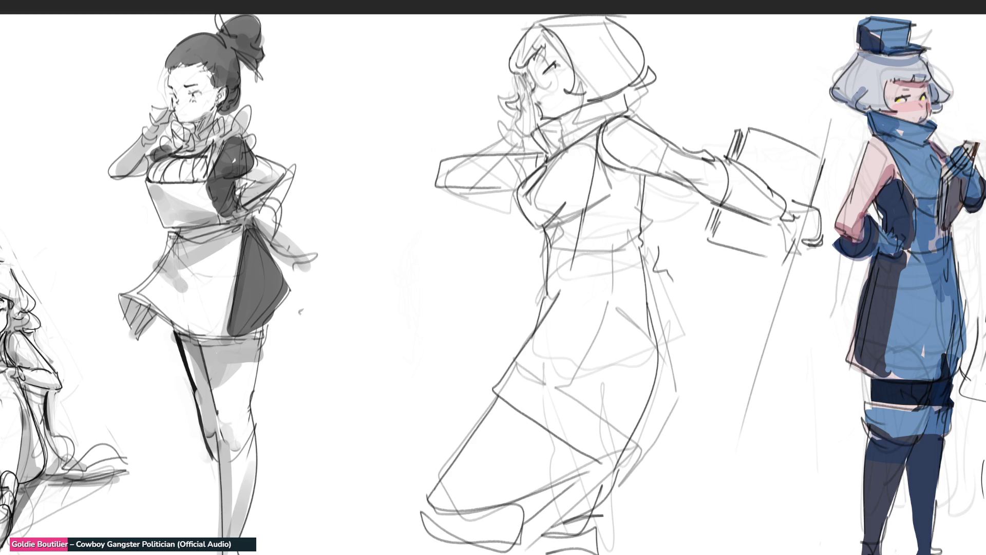
# Step: Try a diagonal raised arm with a hand and staff spike, then remove it
pyautogui.hotkey('ctrl', 'z')
pyautogui.moveTo(544, 148); pyautogui.dragTo(472, 216)
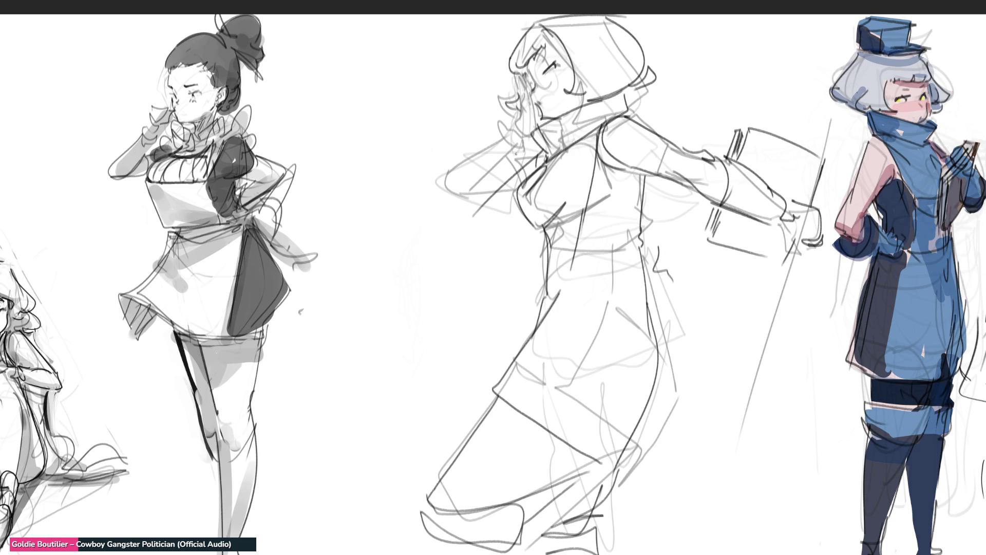
pyautogui.moveTo(464, 159)
pyautogui.mouseDown()
pyautogui.moveTo(463, 188)
pyautogui.moveTo(527, 150)
pyautogui.moveTo(517, 119)
pyautogui.mouseUp()
pyautogui.moveTo(504, 69); pyautogui.dragTo(519, 125)
pyautogui.moveTo(488, 128)
pyautogui.mouseDown()
pyautogui.moveTo(514, 123)
pyautogui.moveTo(513, 150)
pyautogui.mouseUp()
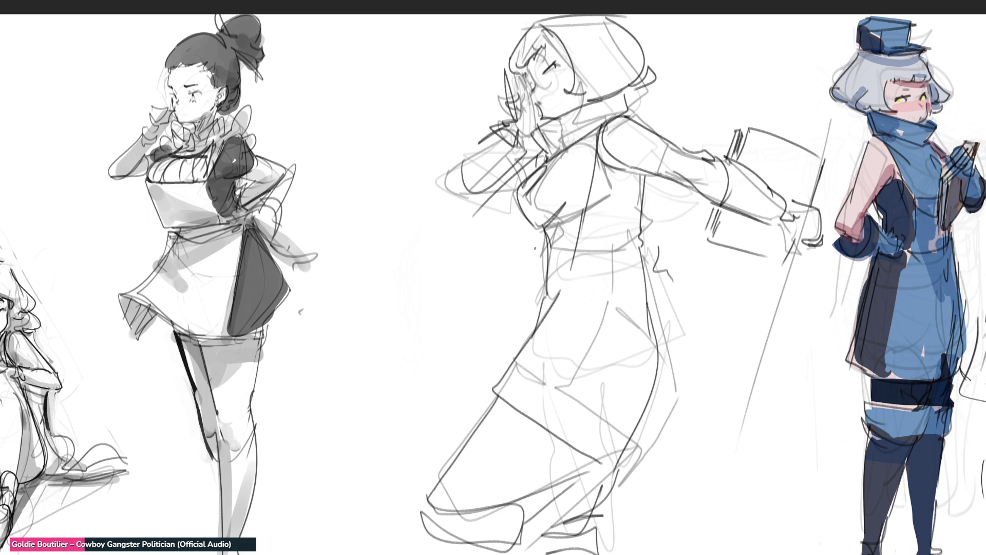
pyautogui.press('Delete')
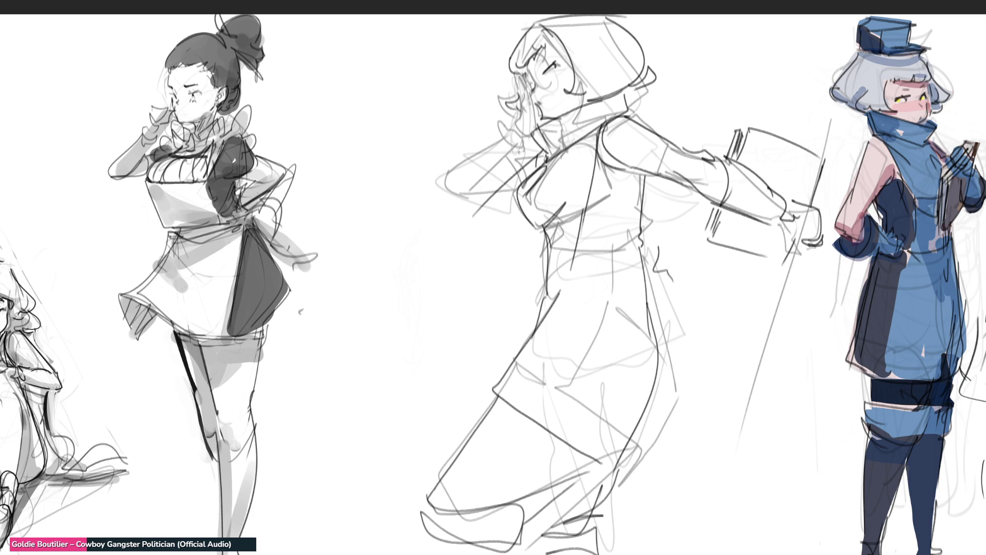
# Step: Redraw the hand left of the head extending into the arm, plus neck and second arm lines
pyautogui.moveTo(416, 75)
pyautogui.mouseDown()
pyautogui.moveTo(432, 130)
pyautogui.moveTo(443, 121)
pyautogui.moveTo(447, 144)
pyautogui.moveTo(433, 152)
pyautogui.moveTo(458, 197)
pyautogui.mouseUp()
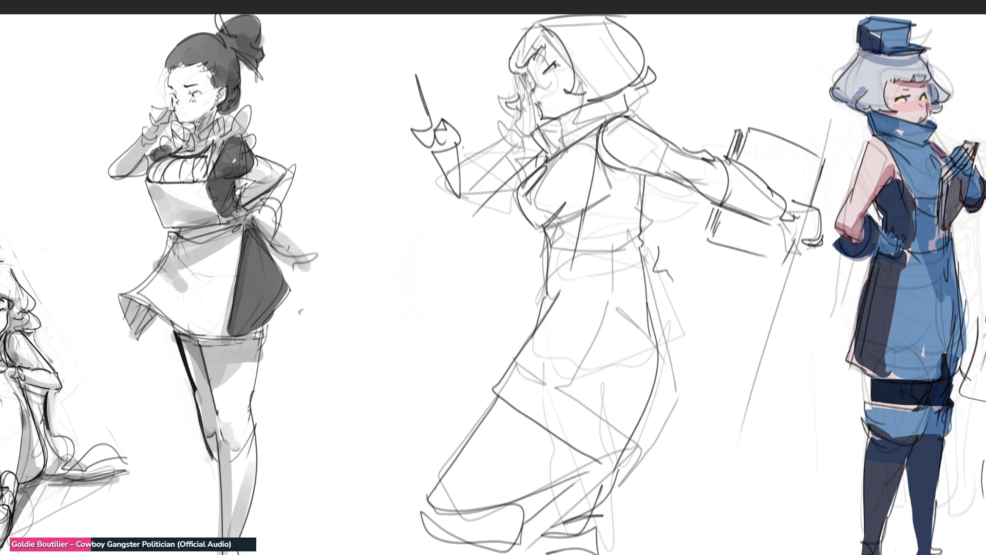
pyautogui.moveTo(459, 145); pyautogui.dragTo(469, 217)
pyautogui.moveTo(529, 151); pyautogui.dragTo(502, 168)
pyautogui.moveTo(516, 203); pyautogui.dragTo(474, 224)
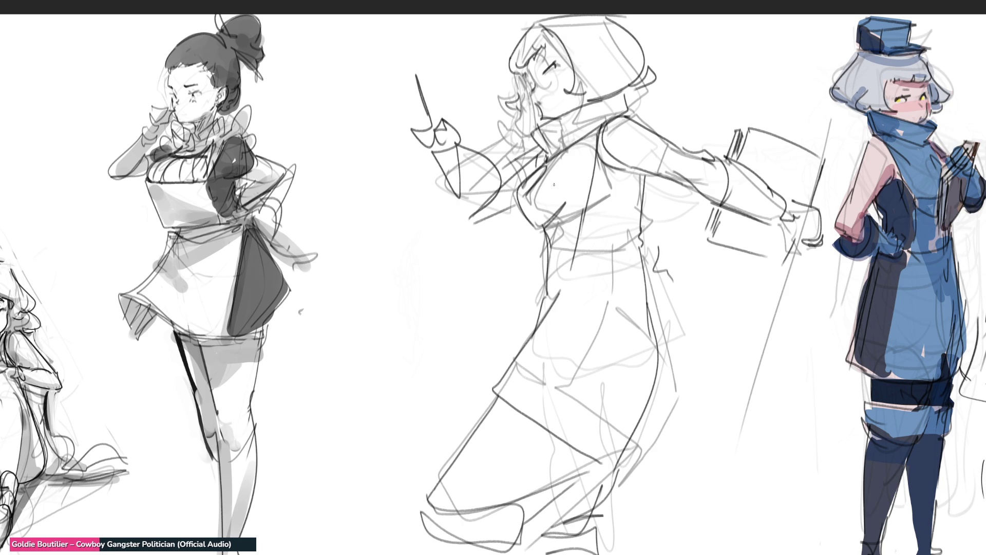
# Step: Shrink the middle sketch down from its top edge with Ctrl+T, then sketch a top hat on the head
pyautogui.hotkey('ctrl', 't')
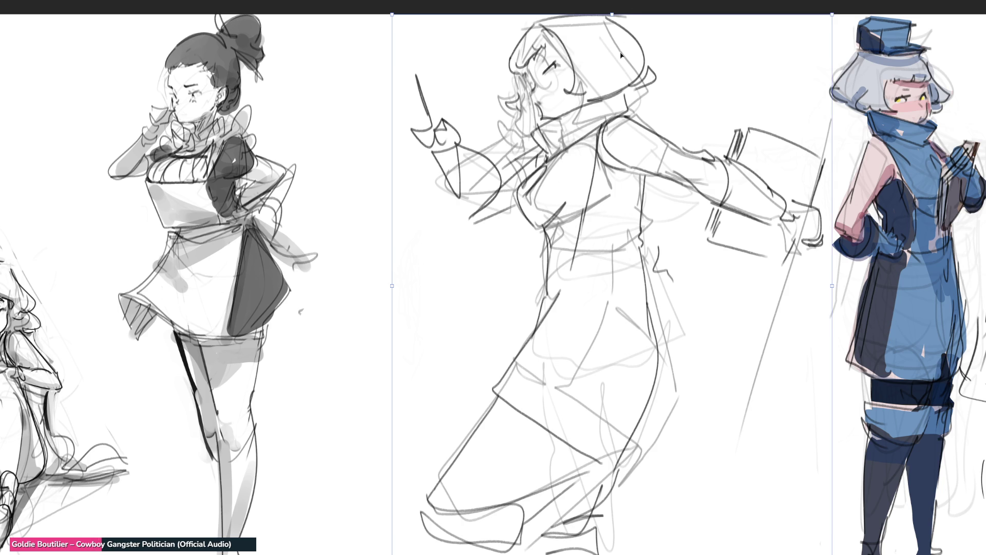
pyautogui.moveTo(611, 28); pyautogui.dragTo(612, 72)
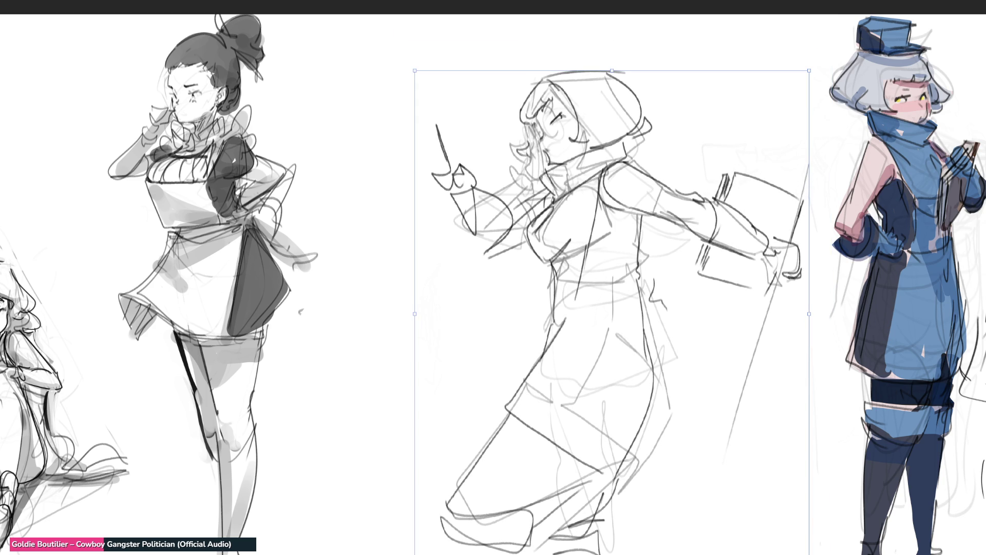
pyautogui.press('Return')
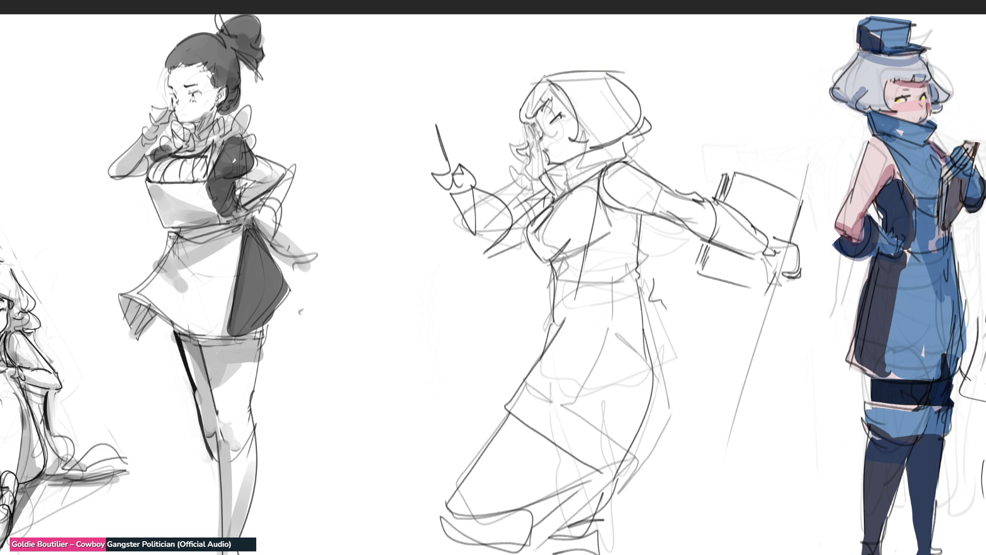
pyautogui.moveTo(544, 76)
pyautogui.mouseDown()
pyautogui.moveTo(572, 69)
pyautogui.moveTo(553, 48)
pyautogui.moveTo(631, 99)
pyautogui.mouseUp()
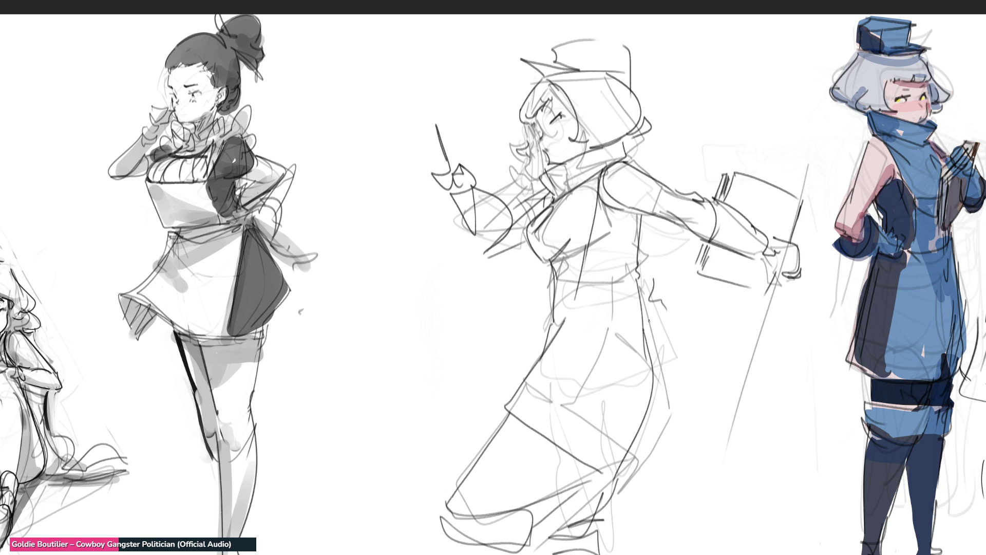
# Step: Draw the coat's right edge down to the hem, then undo stray lines inside the coat
pyautogui.moveTo(638, 274)
pyautogui.mouseDown()
pyautogui.moveTo(686, 424)
pyautogui.moveTo(598, 471)
pyautogui.moveTo(675, 461)
pyautogui.moveTo(607, 494)
pyautogui.moveTo(611, 554)
pyautogui.mouseUp()
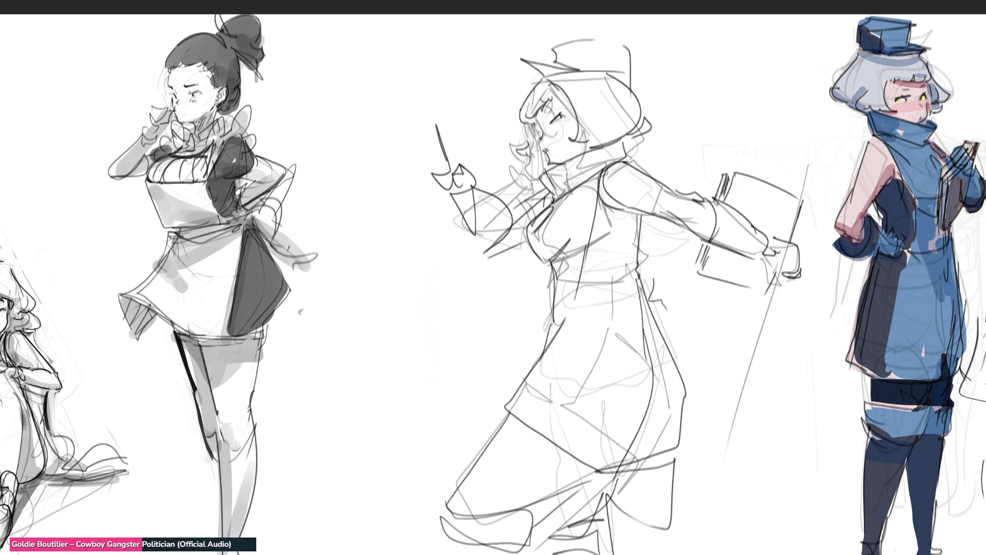
pyautogui.moveTo(535, 187); pyautogui.dragTo(491, 336)
pyautogui.moveTo(534, 277); pyautogui.dragTo(511, 393)
pyautogui.moveTo(506, 292); pyautogui.dragTo(499, 409)
pyautogui.moveTo(497, 329); pyautogui.dragTo(492, 410)
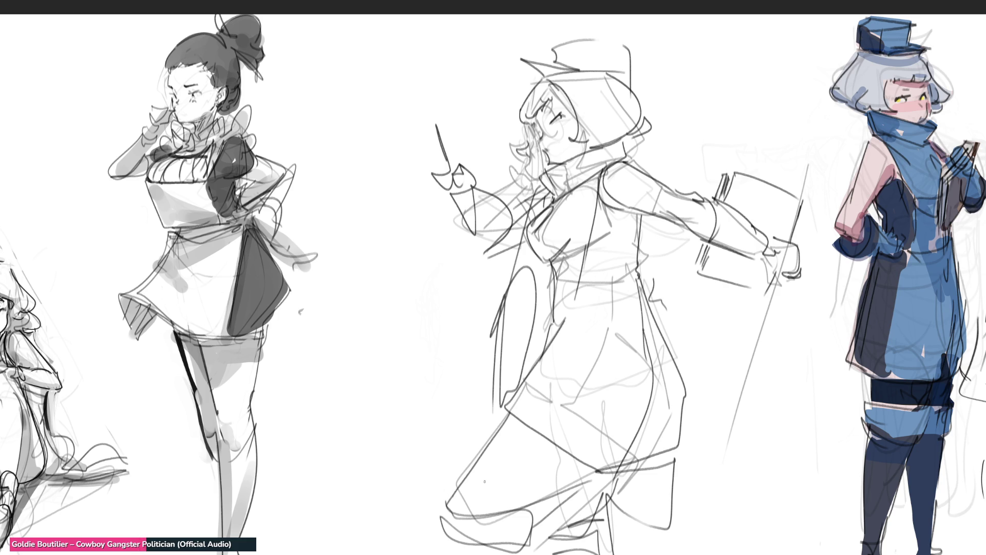
pyautogui.hotkey('ctrl', 'z')
pyautogui.hotkey('ctrl', 'z')
pyautogui.hotkey('ctrl', 'z')
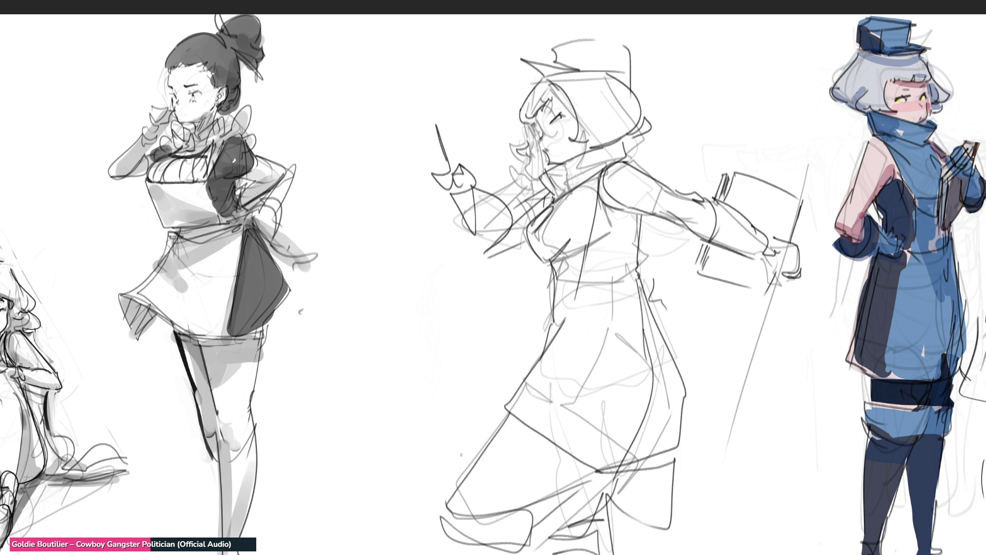
# Step: Move the middle sketch left toward the maid and scale it down
pyautogui.hotkey('ctrl', 't')
pyautogui.moveTo(586, 314); pyautogui.dragTo(433, 301)
pyautogui.moveTo(651, 290)
pyautogui.mouseDown()
pyautogui.moveTo(565, 296)
pyautogui.moveTo(549, 220)
pyautogui.mouseUp()
# Step: Apply the transform and rough in an egg-shaped head with chin, top and side curves
pyautogui.hotkey('ctrl', 'd')
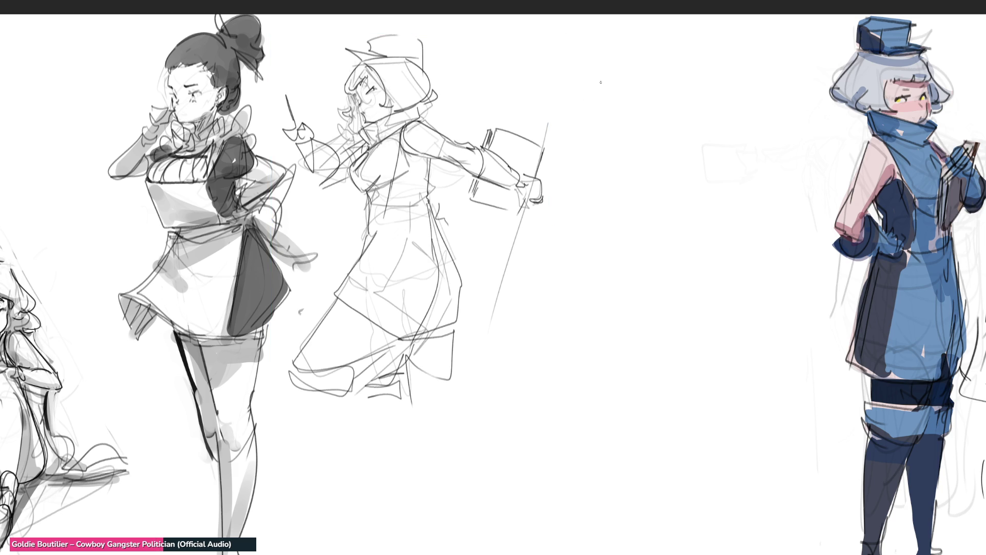
pyautogui.moveTo(606, 85)
pyautogui.mouseDown()
pyautogui.moveTo(624, 46)
pyautogui.moveTo(649, 47)
pyautogui.moveTo(661, 91)
pyautogui.mouseUp()
pyautogui.moveTo(607, 110)
pyautogui.mouseDown()
pyautogui.moveTo(665, 112)
pyautogui.moveTo(647, 130)
pyautogui.mouseUp()
pyautogui.moveTo(657, 100); pyautogui.dragTo(652, 122)
pyautogui.moveTo(597, 69); pyautogui.dragTo(635, 15)
pyautogui.moveTo(645, 14); pyautogui.dragTo(633, 56)
pyautogui.moveTo(627, 42); pyautogui.dragTo(571, 117)
# Step: Add the hair line and face contour, then rough in the chin, neck and body line
pyautogui.moveTo(648, 39)
pyautogui.mouseDown()
pyautogui.moveTo(671, 64)
pyautogui.moveTo(667, 98)
pyautogui.mouseUp()
pyautogui.moveTo(608, 134)
pyautogui.mouseDown()
pyautogui.moveTo(635, 139)
pyautogui.moveTo(609, 143)
pyautogui.mouseUp()
pyautogui.moveTo(619, 69); pyautogui.dragTo(655, 93)
pyautogui.moveTo(651, 103)
pyautogui.mouseDown()
pyautogui.moveTo(634, 129)
pyautogui.moveTo(662, 110)
pyautogui.moveTo(655, 177)
pyautogui.mouseUp()
pyautogui.moveTo(660, 219); pyautogui.dragTo(584, 284)
pyautogui.moveTo(689, 165); pyautogui.dragTo(572, 290)
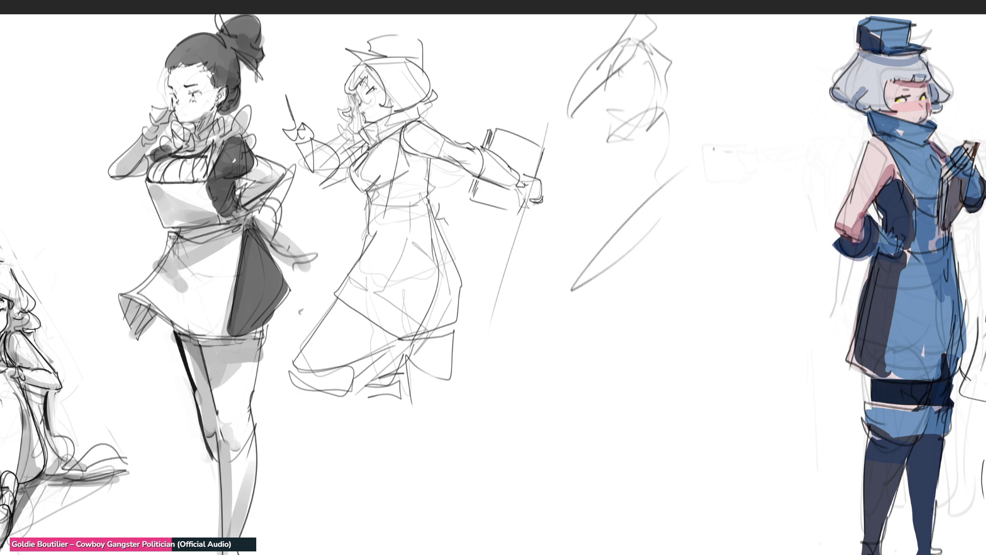
pyautogui.moveTo(712, 155)
pyautogui.mouseDown()
pyautogui.moveTo(662, 252)
pyautogui.moveTo(755, 339)
pyautogui.moveTo(736, 267)
pyautogui.moveTo(734, 341)
pyautogui.mouseUp()
# Step: Rough in the new figure's body outline, a boot below the right leg and a hand holding a box
pyautogui.moveTo(662, 333); pyautogui.dragTo(695, 363)
pyautogui.moveTo(594, 179)
pyautogui.mouseDown()
pyautogui.moveTo(604, 230)
pyautogui.moveTo(642, 165)
pyautogui.moveTo(673, 241)
pyautogui.mouseUp()
pyautogui.moveTo(684, 206); pyautogui.dragTo(667, 245)
pyautogui.moveTo(679, 220)
pyautogui.mouseDown()
pyautogui.moveTo(659, 267)
pyautogui.moveTo(595, 226)
pyautogui.moveTo(642, 272)
pyautogui.mouseUp()
pyautogui.moveTo(612, 297); pyautogui.dragTo(653, 277)
pyautogui.moveTo(596, 229)
pyautogui.mouseDown()
pyautogui.moveTo(541, 393)
pyautogui.moveTo(667, 353)
pyautogui.moveTo(546, 382)
pyautogui.moveTo(585, 542)
pyautogui.moveTo(632, 406)
pyautogui.moveTo(678, 443)
pyautogui.moveTo(702, 441)
pyautogui.moveTo(673, 554)
pyautogui.mouseUp()
pyautogui.moveTo(552, 478)
pyautogui.mouseDown()
pyautogui.moveTo(611, 464)
pyautogui.moveTo(649, 487)
pyautogui.mouseUp()
pyautogui.moveTo(760, 334)
pyautogui.mouseDown()
pyautogui.moveTo(727, 354)
pyautogui.moveTo(698, 322)
pyautogui.moveTo(795, 311)
pyautogui.moveTo(798, 291)
pyautogui.moveTo(801, 326)
pyautogui.moveTo(770, 341)
pyautogui.moveTo(739, 280)
pyautogui.moveTo(588, 149)
pyautogui.moveTo(718, 302)
pyautogui.moveTo(750, 281)
pyautogui.moveTo(683, 206)
pyautogui.moveTo(672, 165)
pyautogui.moveTo(693, 201)
pyautogui.moveTo(607, 233)
pyautogui.moveTo(645, 282)
pyautogui.moveTo(667, 210)
pyautogui.mouseUp()
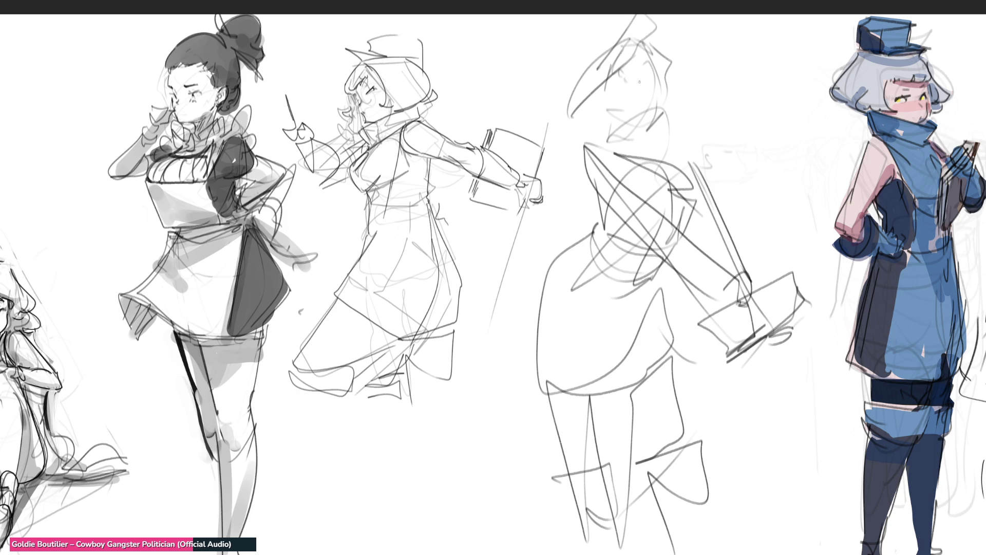
# Step: Rough in the centre sketch's neck and jaw, then a long staff and book lines on the right
pyautogui.moveTo(658, 103)
pyautogui.mouseDown()
pyautogui.moveTo(666, 121)
pyautogui.moveTo(616, 144)
pyautogui.moveTo(650, 93)
pyautogui.moveTo(652, 64)
pyautogui.moveTo(668, 100)
pyautogui.moveTo(573, 118)
pyautogui.moveTo(594, 59)
pyautogui.moveTo(586, 47)
pyautogui.moveTo(615, 23)
pyautogui.mouseUp()
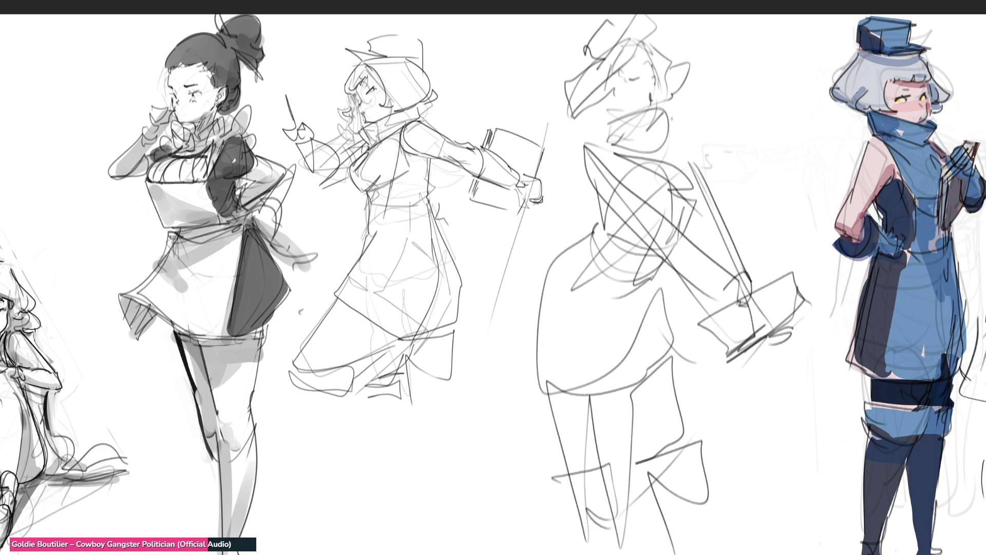
pyautogui.moveTo(685, 158)
pyautogui.mouseDown()
pyautogui.moveTo(804, 242)
pyautogui.moveTo(794, 242)
pyautogui.mouseUp()
pyautogui.moveTo(735, 225)
pyautogui.mouseDown()
pyautogui.moveTo(733, 316)
pyautogui.moveTo(758, 232)
pyautogui.moveTo(820, 219)
pyautogui.moveTo(778, 312)
pyautogui.moveTo(790, 241)
pyautogui.moveTo(769, 323)
pyautogui.mouseUp()
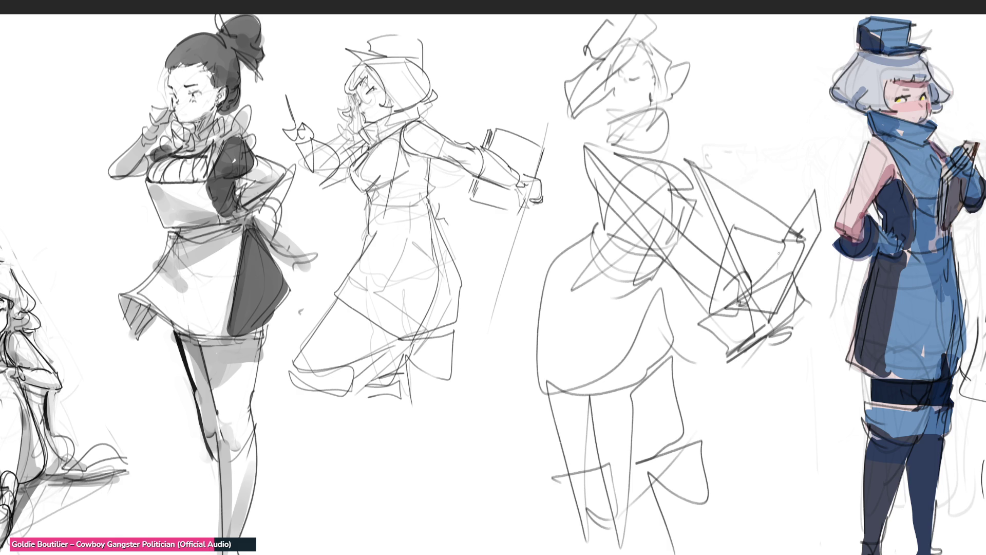
pyautogui.moveTo(778, 262); pyautogui.dragTo(791, 189)
pyautogui.moveTo(743, 230); pyautogui.dragTo(783, 240)
pyautogui.moveTo(813, 191); pyautogui.dragTo(793, 231)
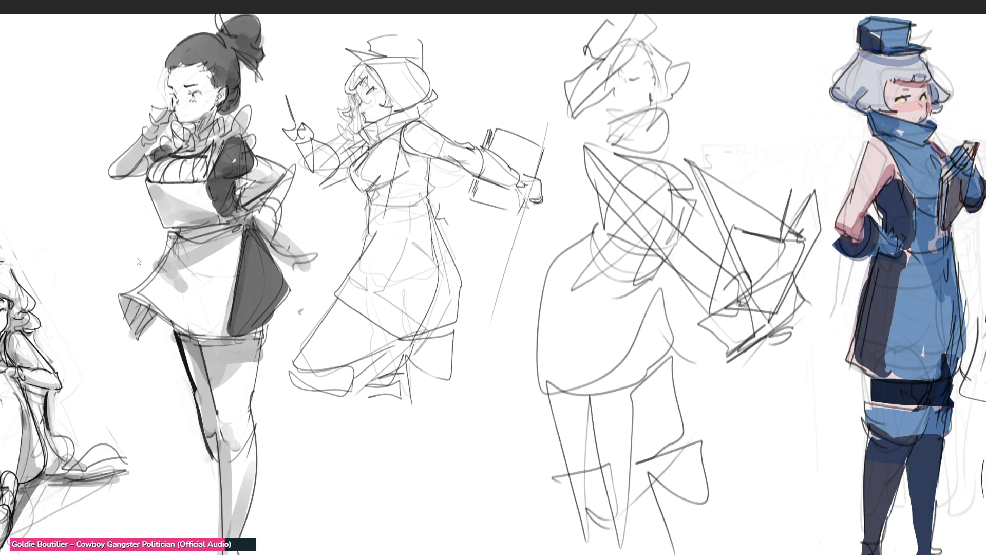
# Step: Mirror the two centre sketches horizontally and fade the middle one with a large soft eraser
pyautogui.press('h')
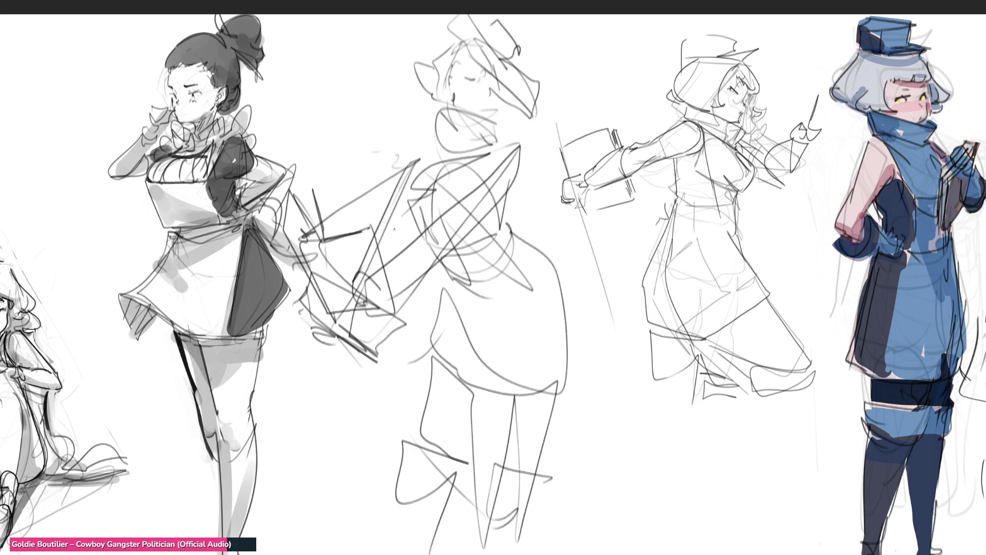
pyautogui.press('e')
pyautogui.moveTo(394, 229)
pyautogui.mouseDown()
pyautogui.moveTo(442, 77)
pyautogui.moveTo(421, 231)
pyautogui.moveTo(456, 383)
pyautogui.moveTo(475, 347)
pyautogui.moveTo(413, 54)
pyautogui.mouseUp()
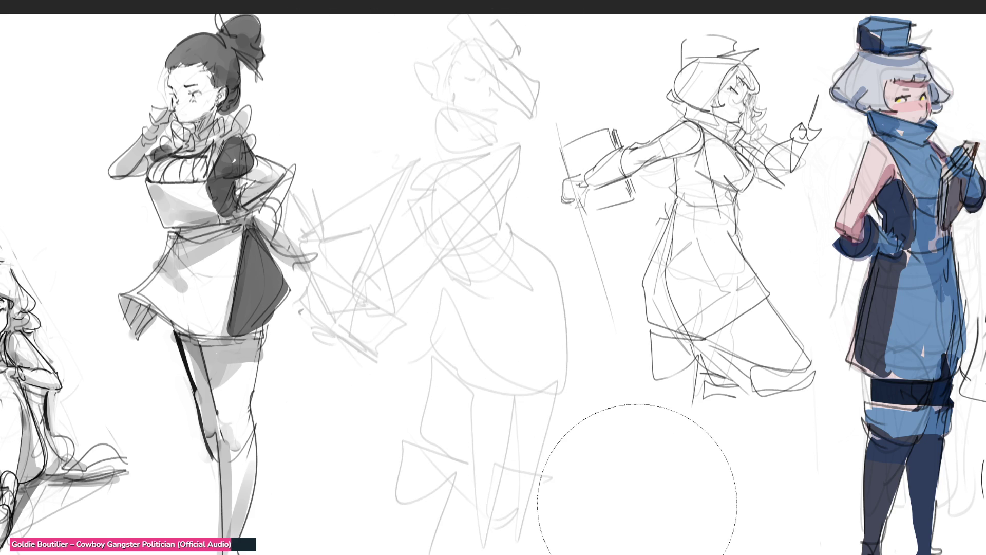
pyautogui.press('e')
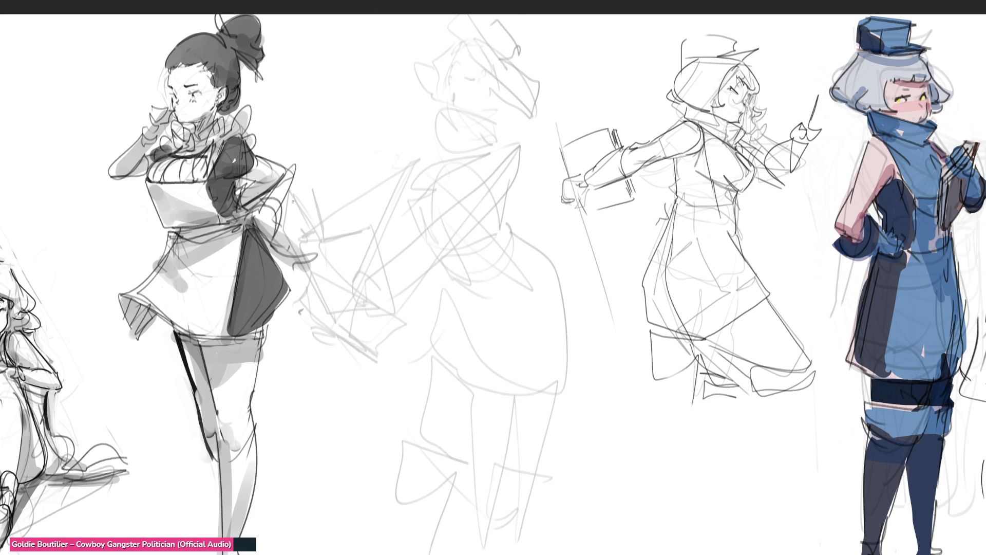
# Step: Hatch a dark edge along the maid's back and ink the staff running down from it
pyautogui.moveTo(279, 192); pyautogui.dragTo(301, 235)
pyautogui.moveTo(276, 191); pyautogui.dragTo(333, 314)
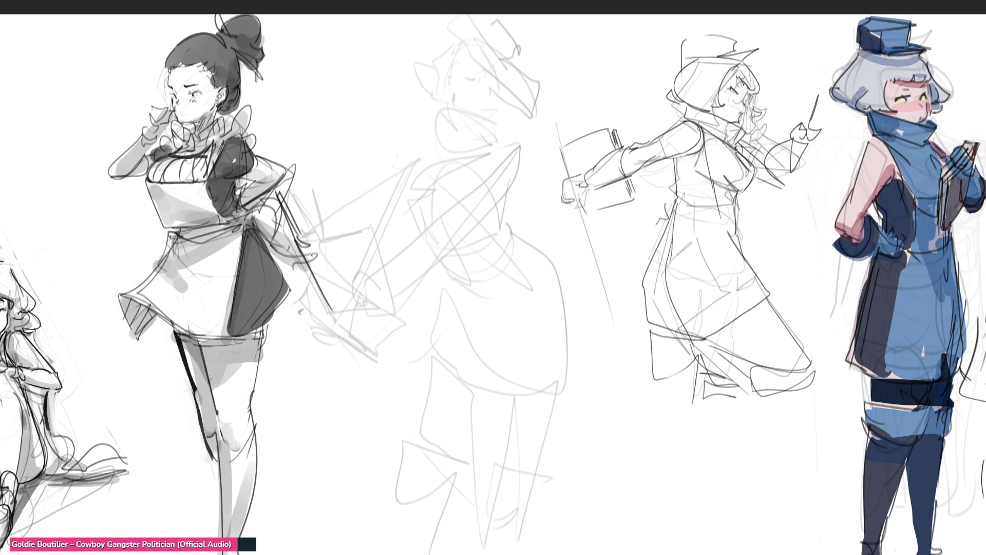
pyautogui.moveTo(304, 242); pyautogui.dragTo(343, 316)
pyautogui.moveTo(302, 236); pyautogui.dragTo(313, 244)
pyautogui.moveTo(282, 191)
pyautogui.mouseDown()
pyautogui.moveTo(307, 242)
pyautogui.moveTo(390, 240)
pyautogui.moveTo(388, 250)
pyautogui.mouseUp()
# Step: Ink the book's top, bottom and right edges and the hand gripping its left edge
pyautogui.moveTo(334, 314); pyautogui.dragTo(402, 314)
pyautogui.moveTo(386, 240); pyautogui.dragTo(405, 315)
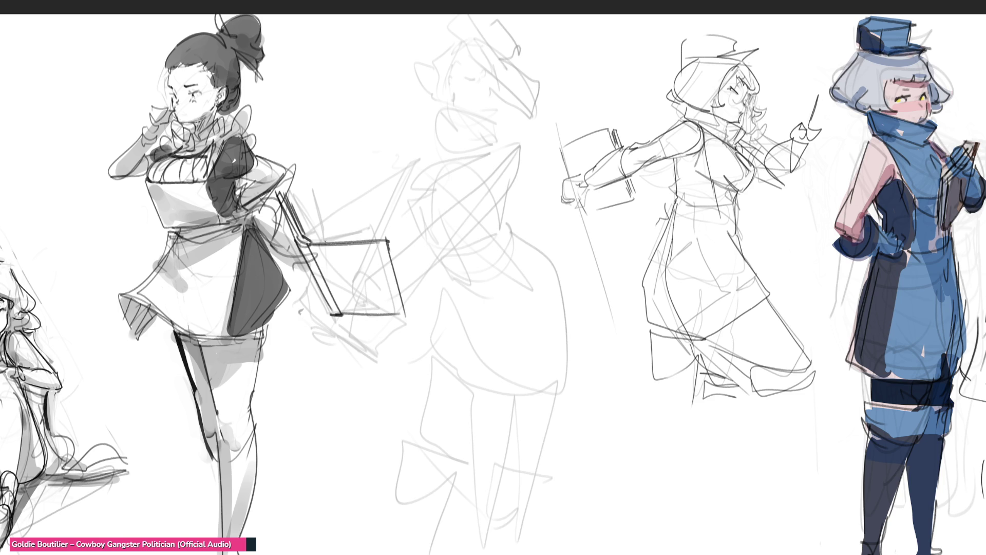
pyautogui.moveTo(307, 243); pyautogui.dragTo(393, 235)
pyautogui.moveTo(308, 215); pyautogui.dragTo(319, 238)
pyautogui.moveTo(307, 192)
pyautogui.mouseDown()
pyautogui.moveTo(319, 219)
pyautogui.moveTo(311, 234)
pyautogui.moveTo(380, 234)
pyautogui.mouseUp()
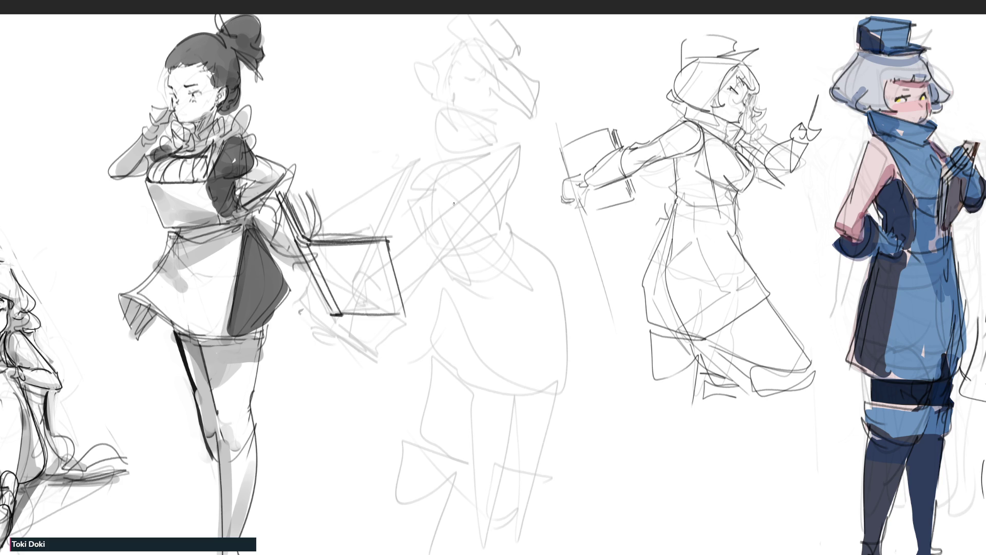
# Step: Ink the middle figure's high collar and the shoulder curve beneath it, redoing stray curves
pyautogui.moveTo(433, 127)
pyautogui.mouseDown()
pyautogui.moveTo(434, 147)
pyautogui.moveTo(516, 148)
pyautogui.mouseUp()
pyautogui.moveTo(437, 152); pyautogui.dragTo(505, 148)
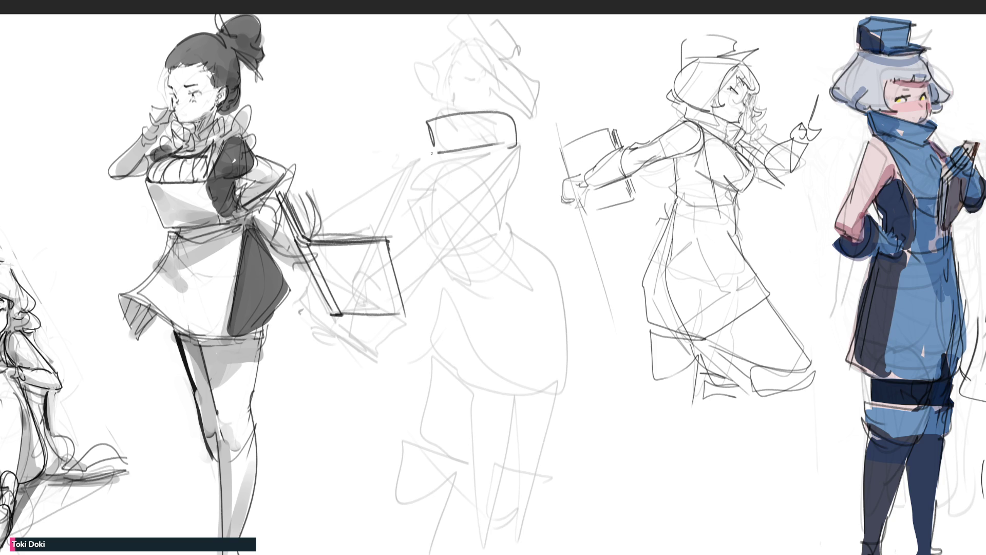
pyautogui.moveTo(432, 152)
pyautogui.mouseDown()
pyautogui.moveTo(503, 139)
pyautogui.moveTo(434, 180)
pyautogui.moveTo(456, 160)
pyautogui.moveTo(416, 222)
pyautogui.mouseUp()
pyautogui.hotkey('ctrl', 'z')
pyautogui.moveTo(426, 157)
pyautogui.mouseDown()
pyautogui.moveTo(418, 164)
pyautogui.moveTo(424, 217)
pyautogui.mouseUp()
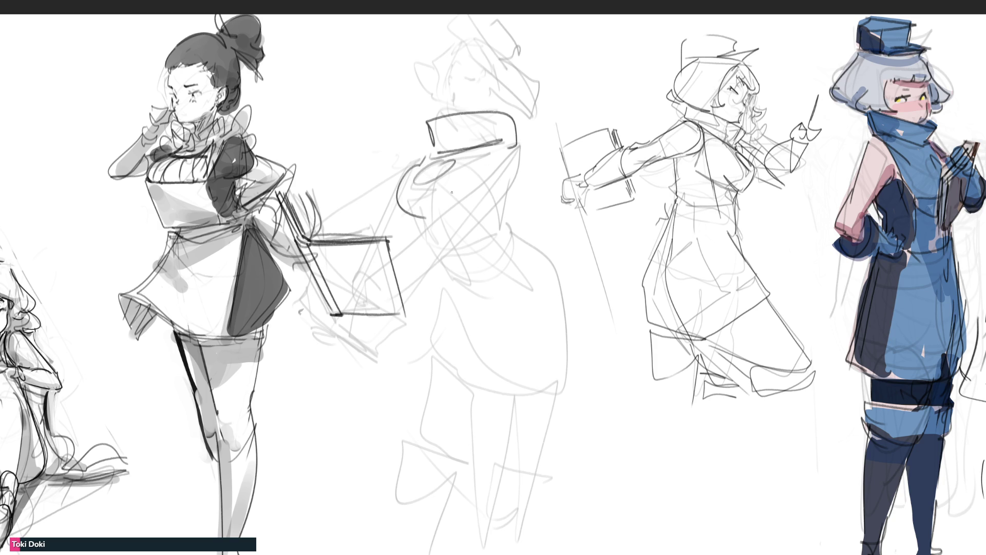
pyautogui.hotkey('ctrl', 'z')
pyautogui.moveTo(424, 158); pyautogui.dragTo(416, 212)
pyautogui.hotkey('ctrl', 'z')
pyautogui.moveTo(429, 154); pyautogui.dragTo(420, 231)
# Step: Outline both arms, the lower back, the coat edges, hem, buttons and legs
pyautogui.moveTo(502, 147); pyautogui.dragTo(488, 182)
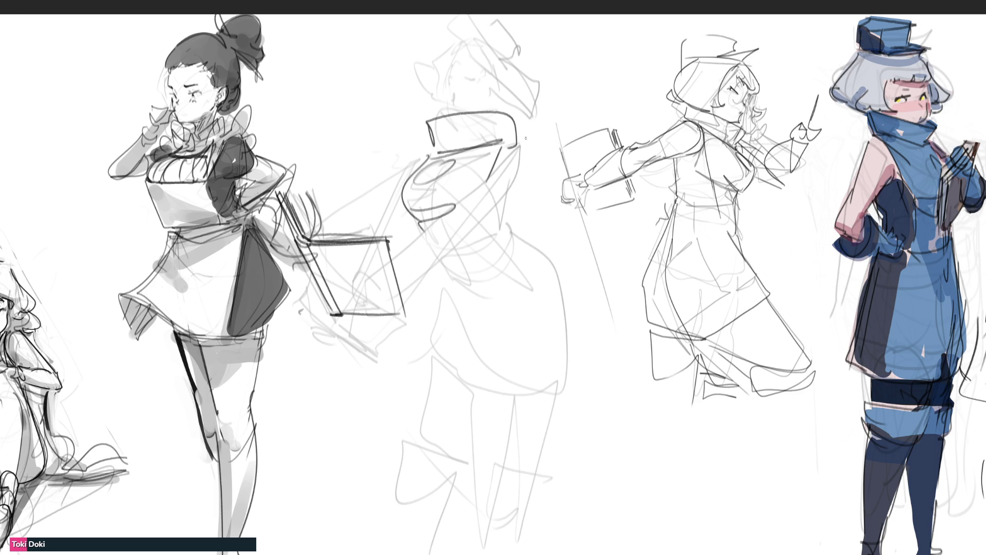
pyautogui.moveTo(515, 145)
pyautogui.mouseDown()
pyautogui.moveTo(505, 206)
pyautogui.moveTo(457, 210)
pyautogui.moveTo(479, 222)
pyautogui.moveTo(445, 218)
pyautogui.mouseUp()
pyautogui.moveTo(457, 215)
pyautogui.mouseDown()
pyautogui.moveTo(448, 252)
pyautogui.moveTo(400, 298)
pyautogui.mouseUp()
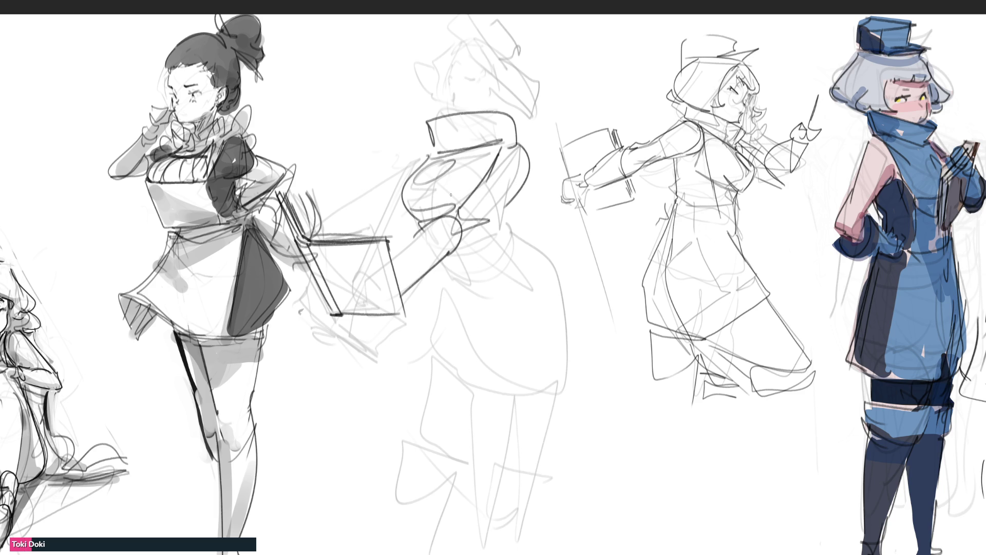
pyautogui.moveTo(416, 158)
pyautogui.mouseDown()
pyautogui.moveTo(343, 224)
pyautogui.moveTo(386, 218)
pyautogui.mouseUp()
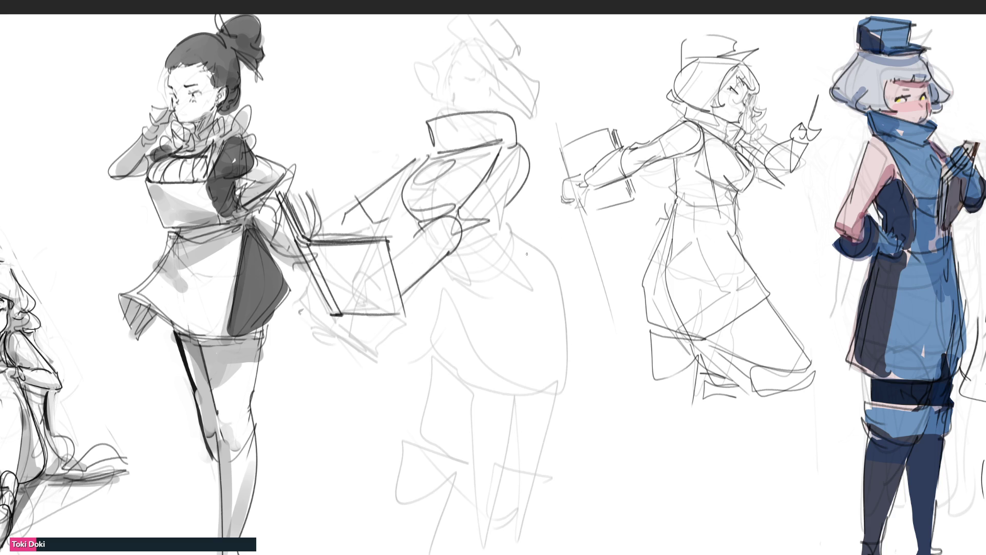
pyautogui.moveTo(506, 208); pyautogui.dragTo(527, 248)
pyautogui.moveTo(440, 264)
pyautogui.mouseDown()
pyautogui.moveTo(451, 278)
pyautogui.moveTo(484, 270)
pyautogui.moveTo(441, 277)
pyautogui.mouseUp()
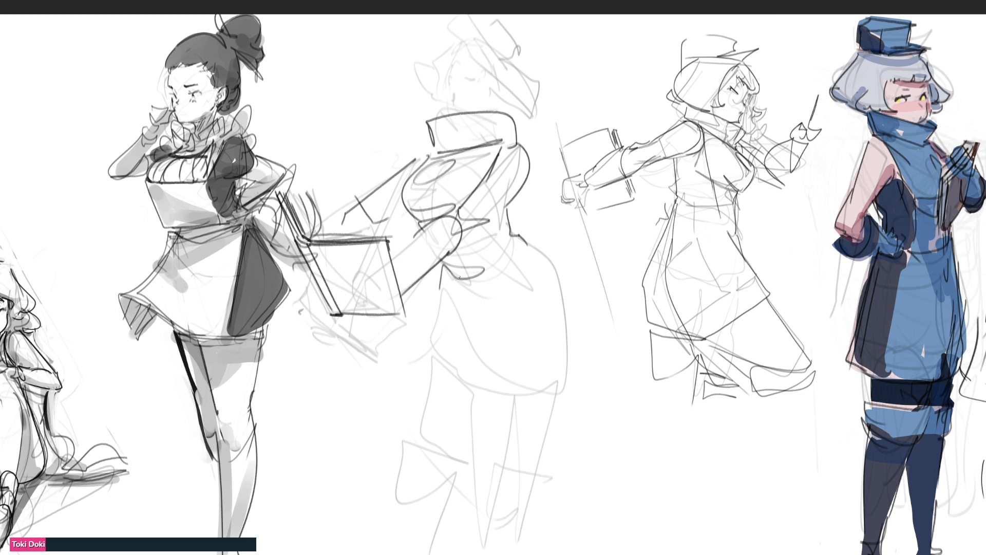
pyautogui.moveTo(444, 269)
pyautogui.mouseDown()
pyautogui.moveTo(424, 356)
pyautogui.moveTo(469, 400)
pyautogui.moveTo(478, 353)
pyautogui.mouseUp()
pyautogui.moveTo(513, 242); pyautogui.dragTo(567, 411)
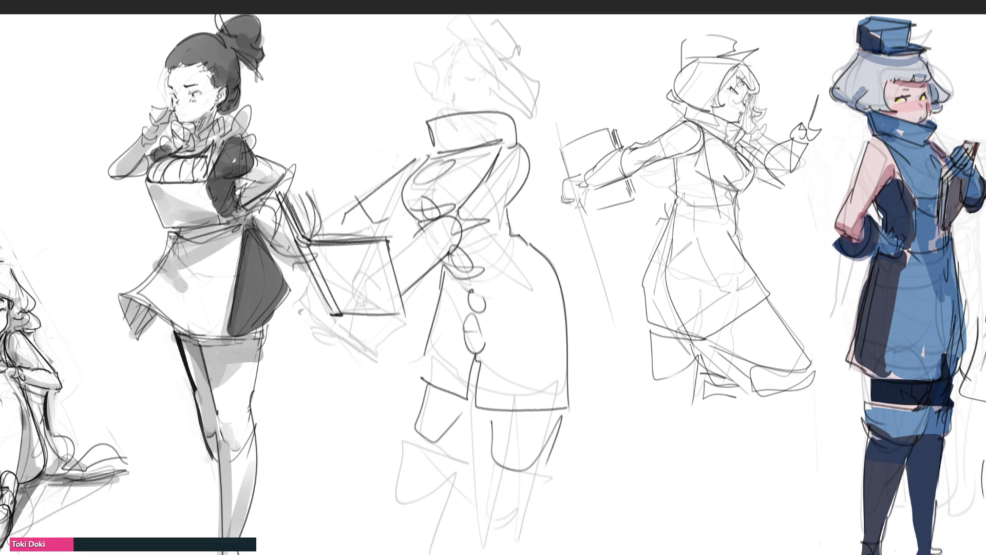
# Step: Add small eye and face marks, undoing the overlong and stray strokes
pyautogui.moveTo(453, 90)
pyautogui.mouseDown()
pyautogui.moveTo(461, 106)
pyautogui.moveTo(452, 111)
pyautogui.mouseUp()
pyautogui.hotkey('ctrl', 'z')
pyautogui.hotkey('ctrl', 'z')
pyautogui.moveTo(448, 81); pyautogui.dragTo(451, 80)
pyautogui.moveTo(446, 85)
pyautogui.mouseDown()
pyautogui.moveTo(449, 73)
pyautogui.moveTo(468, 67)
pyautogui.mouseUp()
pyautogui.hotkey('ctrl', 'z')
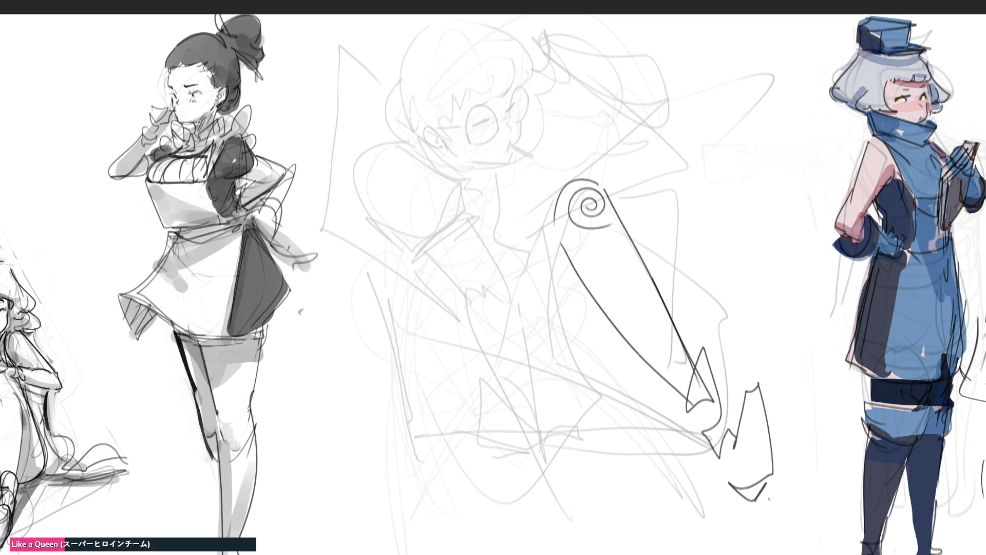
# Step: Draw the hooked staff running to the lower right, plus its long lower diagonal edges
pyautogui.moveTo(540, 39)
pyautogui.mouseDown()
pyautogui.moveTo(546, 21)
pyautogui.moveTo(576, 16)
pyautogui.moveTo(570, 44)
pyautogui.moveTo(581, 61)
pyautogui.mouseUp()
pyautogui.moveTo(568, 25); pyautogui.dragTo(711, 400)
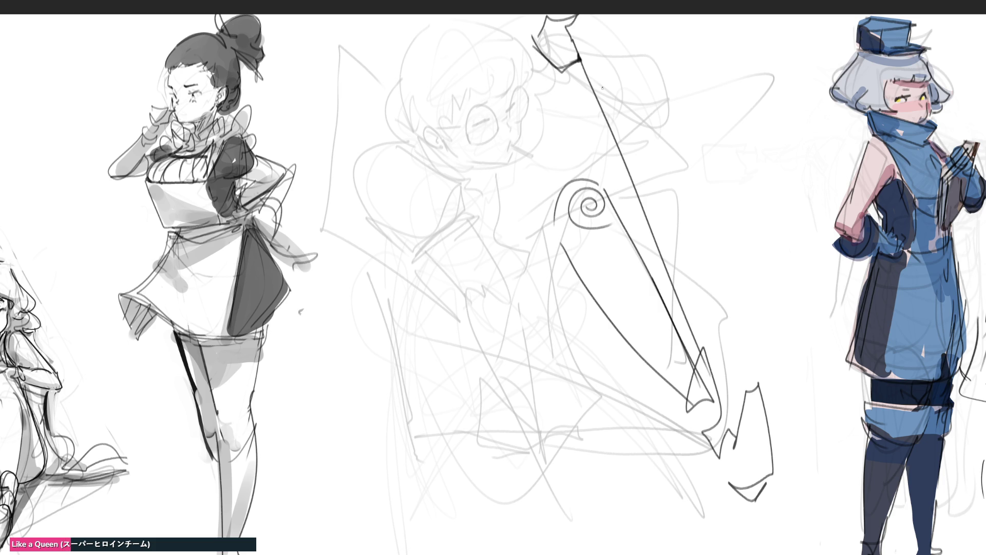
pyautogui.moveTo(580, 44); pyautogui.dragTo(718, 406)
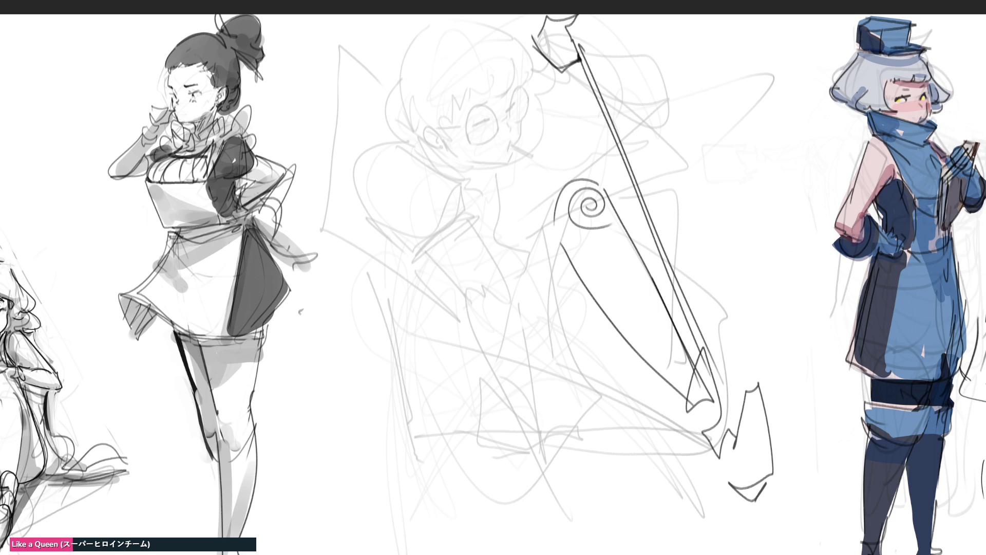
pyautogui.moveTo(499, 428)
pyautogui.mouseDown()
pyautogui.moveTo(475, 473)
pyautogui.moveTo(510, 431)
pyautogui.moveTo(529, 469)
pyautogui.mouseUp()
pyautogui.moveTo(438, 489); pyautogui.dragTo(719, 414)
pyautogui.moveTo(718, 414); pyautogui.dragTo(472, 497)
pyautogui.moveTo(576, 465); pyautogui.dragTo(727, 419)
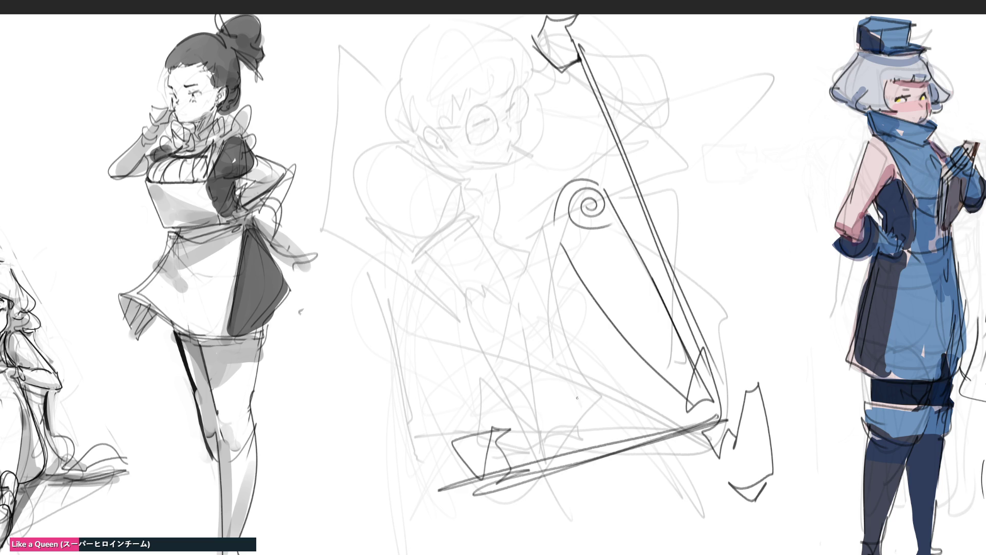
# Step: Add vertical lines beside the spiral, limb curves and lines at the figure's lower centre
pyautogui.moveTo(554, 230); pyautogui.dragTo(555, 344)
pyautogui.moveTo(626, 336); pyautogui.dragTo(611, 425)
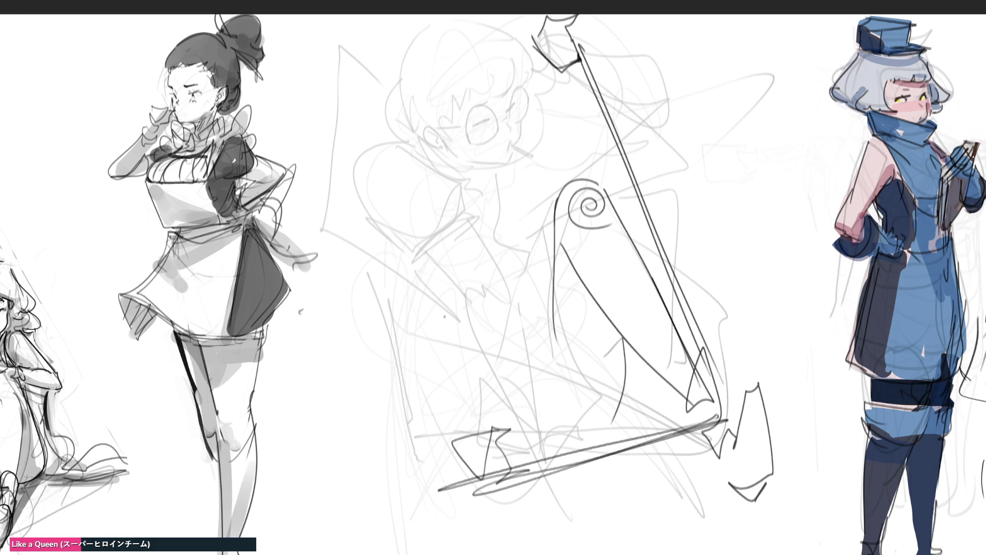
pyautogui.moveTo(444, 317); pyautogui.dragTo(480, 414)
pyautogui.moveTo(532, 287); pyautogui.dragTo(545, 323)
pyautogui.moveTo(618, 415); pyautogui.dragTo(605, 437)
pyautogui.moveTo(453, 386); pyautogui.dragTo(523, 554)
pyautogui.moveTo(589, 502)
pyautogui.mouseDown()
pyautogui.moveTo(575, 553)
pyautogui.moveTo(478, 513)
pyautogui.moveTo(443, 554)
pyautogui.mouseUp()
pyautogui.moveTo(473, 544); pyautogui.dragTo(595, 528)
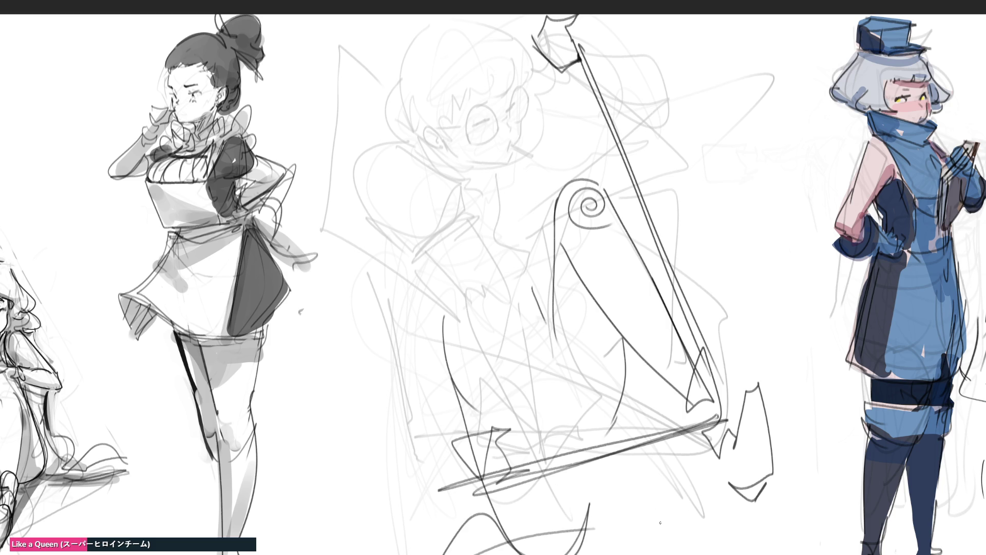
pyautogui.moveTo(590, 553); pyautogui.dragTo(615, 525)
pyautogui.moveTo(665, 504)
pyautogui.mouseDown()
pyautogui.moveTo(647, 508)
pyautogui.moveTo(667, 500)
pyautogui.mouseUp()
# Step: Outline the arm and body lines and the hand near the staff top
pyautogui.moveTo(461, 304)
pyautogui.mouseDown()
pyautogui.moveTo(501, 423)
pyautogui.moveTo(460, 284)
pyautogui.moveTo(520, 416)
pyautogui.mouseUp()
pyautogui.moveTo(512, 314)
pyautogui.mouseDown()
pyautogui.moveTo(449, 186)
pyautogui.moveTo(467, 284)
pyautogui.mouseUp()
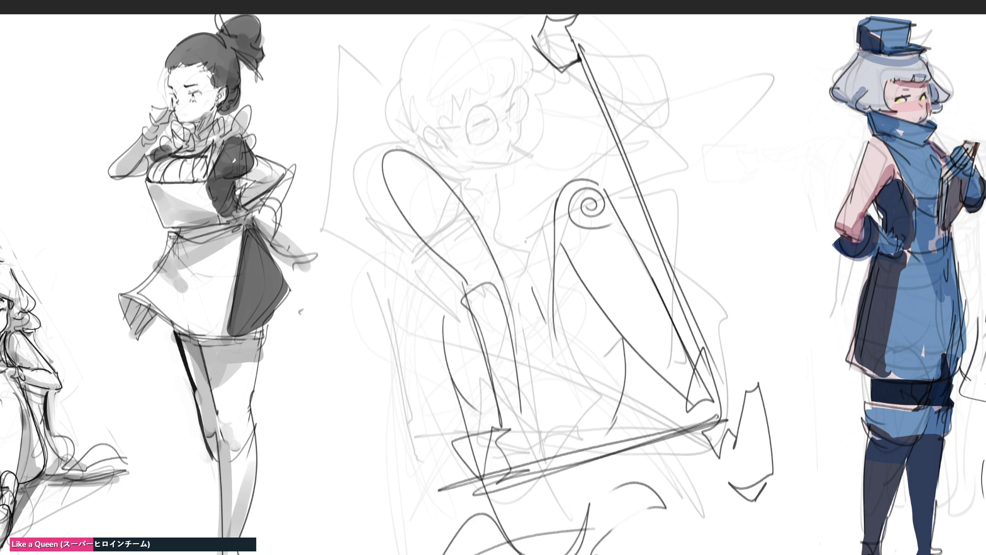
pyautogui.moveTo(567, 72)
pyautogui.mouseDown()
pyautogui.moveTo(617, 85)
pyautogui.moveTo(669, 36)
pyautogui.moveTo(621, 100)
pyautogui.moveTo(585, 116)
pyautogui.mouseUp()
pyautogui.moveTo(563, 69); pyautogui.dragTo(525, 114)
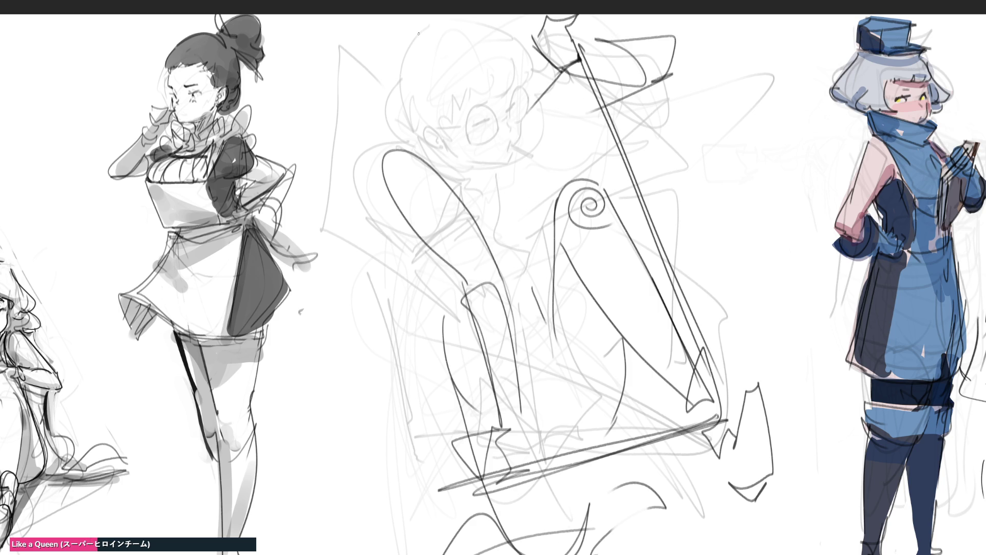
# Step: Outline the head with a large circle, face ellipse, brim and glasses lens lines
pyautogui.moveTo(398, 77)
pyautogui.mouseDown()
pyautogui.moveTo(513, 32)
pyautogui.moveTo(519, 54)
pyautogui.mouseUp()
pyautogui.moveTo(398, 52)
pyautogui.mouseDown()
pyautogui.moveTo(532, 57)
pyautogui.moveTo(508, 149)
pyautogui.mouseUp()
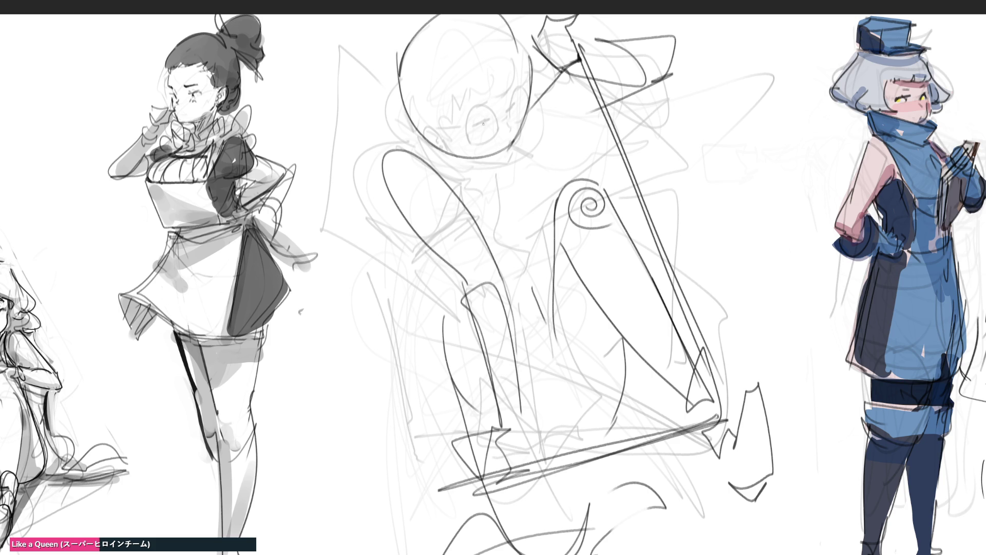
pyautogui.moveTo(488, 99)
pyautogui.mouseDown()
pyautogui.moveTo(459, 145)
pyautogui.moveTo(500, 100)
pyautogui.mouseUp()
pyautogui.moveTo(470, 123); pyautogui.dragTo(417, 105)
pyautogui.moveTo(402, 90)
pyautogui.mouseDown()
pyautogui.moveTo(451, 132)
pyautogui.moveTo(539, 97)
pyautogui.mouseUp()
pyautogui.moveTo(465, 126); pyautogui.dragTo(483, 114)
pyautogui.moveTo(482, 119)
pyautogui.mouseDown()
pyautogui.moveTo(523, 91)
pyautogui.moveTo(507, 140)
pyautogui.mouseUp()
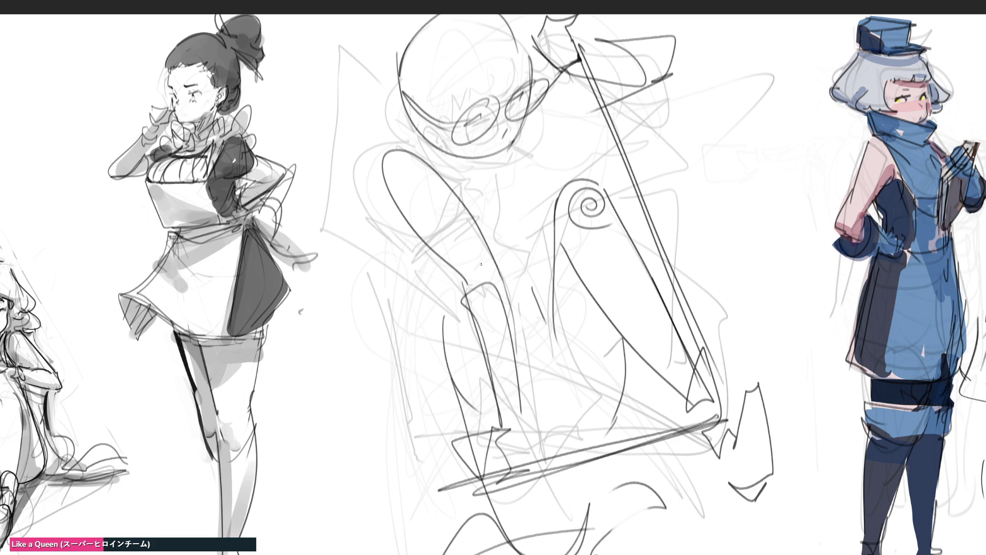
pyautogui.moveTo(456, 108); pyautogui.dragTo(480, 96)
pyautogui.moveTo(528, 63); pyautogui.dragTo(523, 73)
pyautogui.moveTo(527, 65); pyautogui.dragTo(521, 82)
# Step: Draw the jaw, shoulder, torso side, chest, arm and a shoulder-to-knee curve, extending the staff
pyautogui.moveTo(409, 126)
pyautogui.mouseDown()
pyautogui.moveTo(498, 149)
pyautogui.moveTo(463, 175)
pyautogui.moveTo(485, 193)
pyautogui.mouseUp()
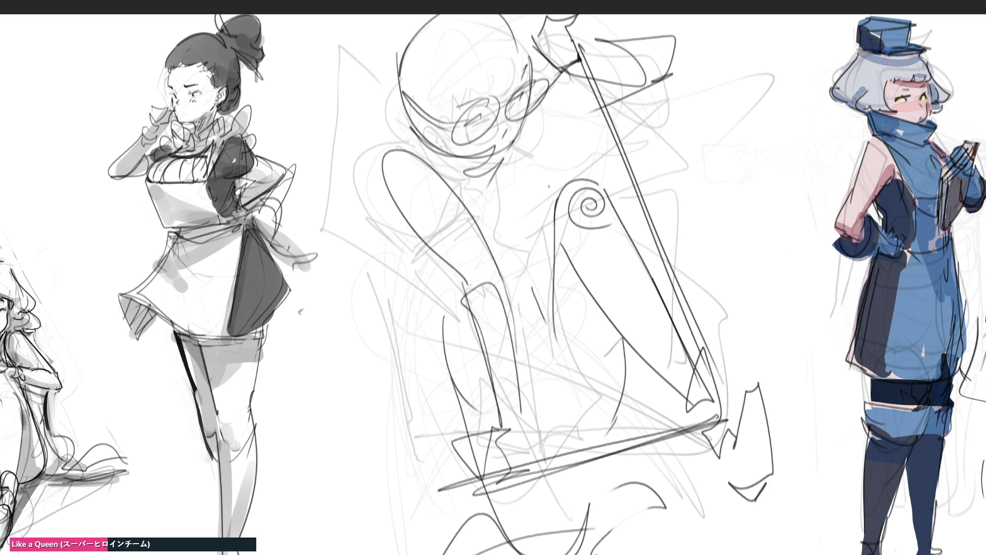
pyautogui.moveTo(520, 161); pyautogui.dragTo(576, 150)
pyautogui.moveTo(576, 149); pyautogui.dragTo(608, 189)
pyautogui.moveTo(549, 241); pyautogui.dragTo(523, 282)
pyautogui.moveTo(486, 197); pyautogui.dragTo(465, 225)
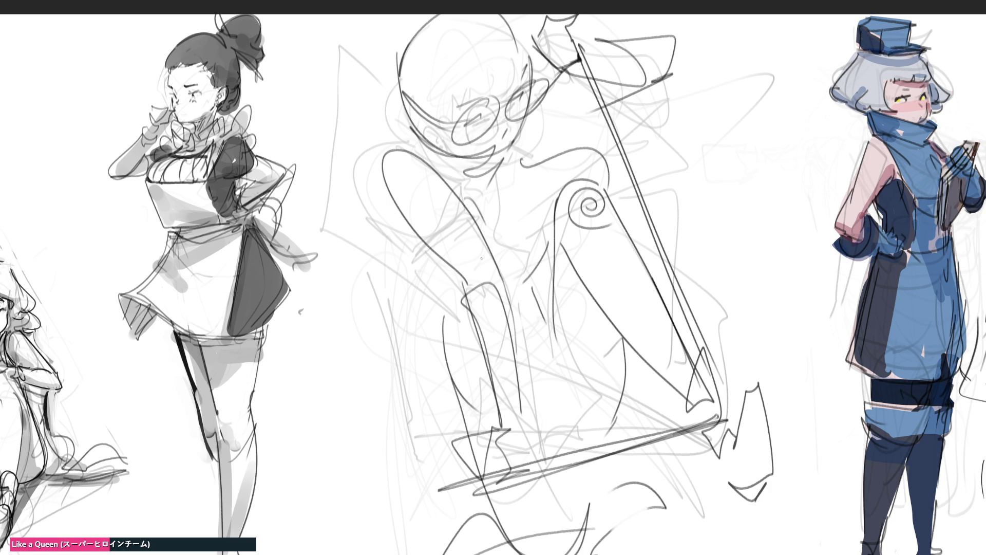
pyautogui.moveTo(430, 264); pyautogui.dragTo(501, 298)
pyautogui.moveTo(407, 191)
pyautogui.mouseDown()
pyautogui.moveTo(468, 345)
pyautogui.moveTo(487, 347)
pyautogui.mouseUp()
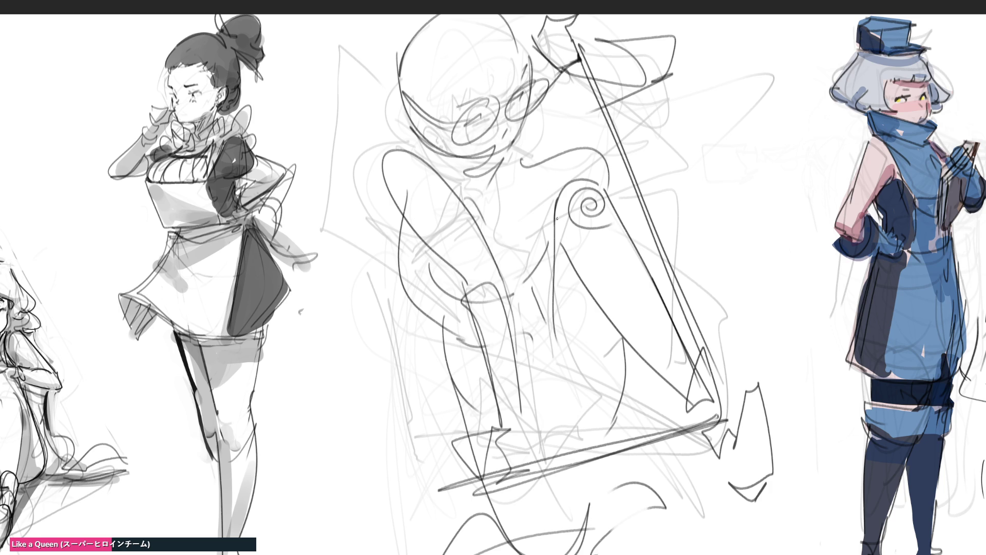
pyautogui.moveTo(534, 143); pyautogui.dragTo(666, 69)
pyautogui.moveTo(567, 160); pyautogui.dragTo(624, 96)
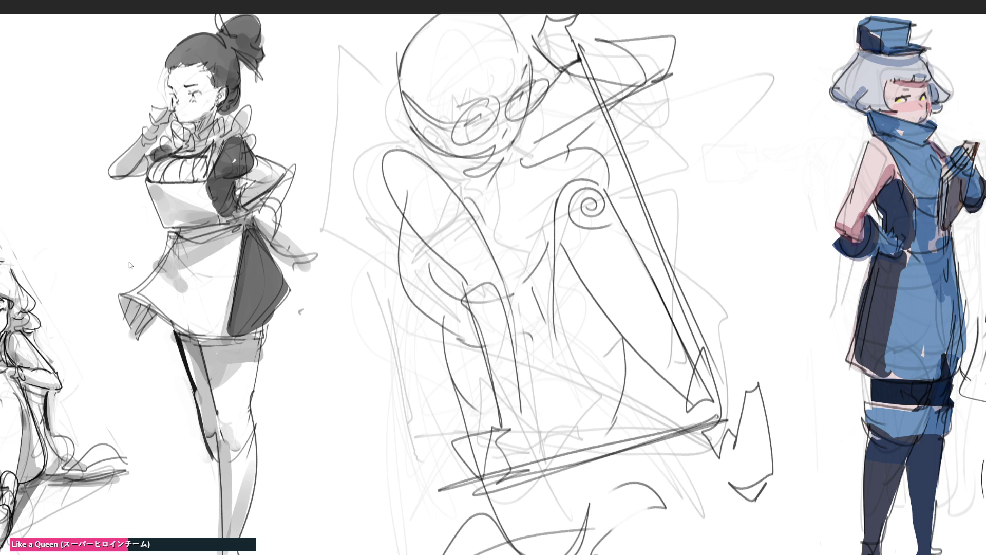
# Step: Mirror and fade the middle sketch, then start a new head outline with an ear hook
pyautogui.hotkey('ctrl', 'shift', 'h')
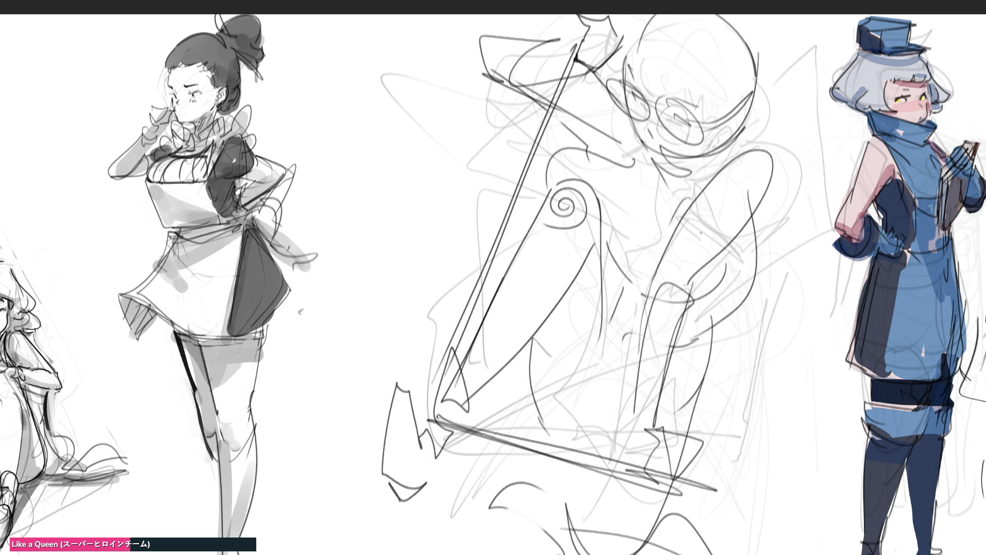
pyautogui.moveTo(725, 218)
pyautogui.mouseDown()
pyautogui.moveTo(642, 154)
pyautogui.moveTo(402, 296)
pyautogui.moveTo(616, 309)
pyautogui.moveTo(503, 454)
pyautogui.mouseUp()
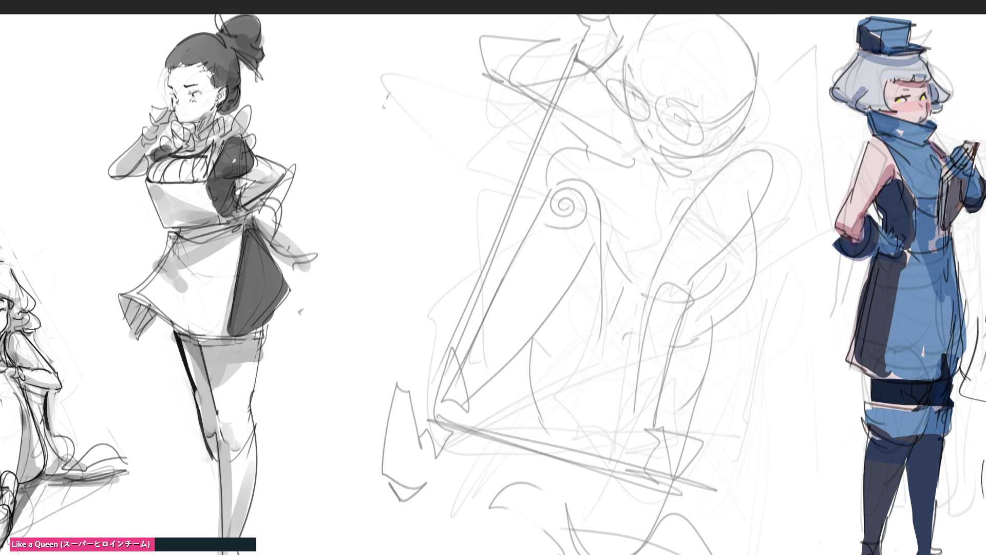
pyautogui.moveTo(386, 92)
pyautogui.mouseDown()
pyautogui.moveTo(377, 134)
pyautogui.moveTo(420, 74)
pyautogui.moveTo(479, 182)
pyautogui.moveTo(364, 160)
pyautogui.moveTo(417, 110)
pyautogui.moveTo(408, 138)
pyautogui.moveTo(447, 167)
pyautogui.mouseUp()
pyautogui.moveTo(422, 102)
pyautogui.mouseDown()
pyautogui.moveTo(479, 143)
pyautogui.moveTo(460, 164)
pyautogui.moveTo(477, 155)
pyautogui.mouseUp()
pyautogui.moveTo(358, 137); pyautogui.dragTo(373, 133)
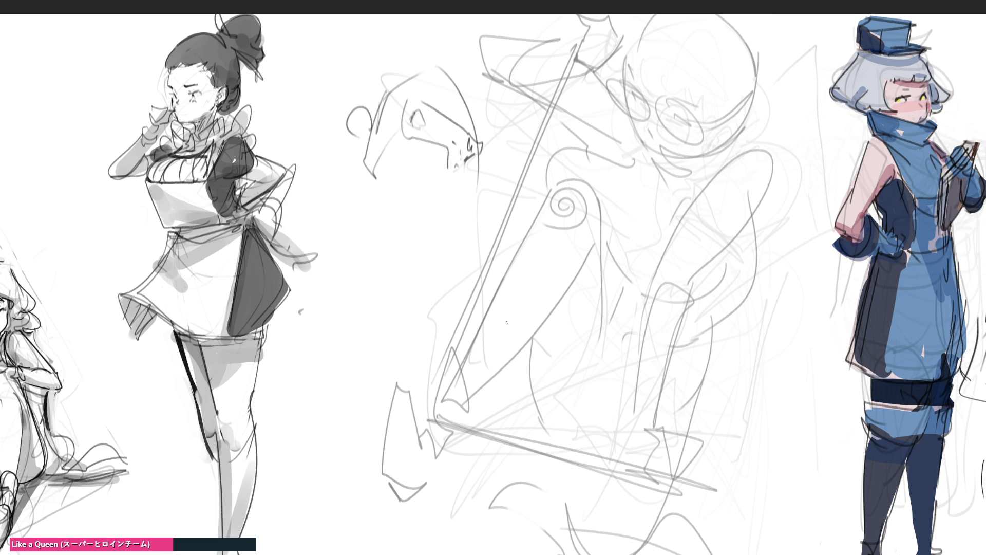
# Step: Draw the creature's inner ear, nose curl, neck lines and diagonal jaw curve
pyautogui.moveTo(357, 127)
pyautogui.mouseDown()
pyautogui.moveTo(365, 126)
pyautogui.moveTo(355, 128)
pyautogui.mouseUp()
pyautogui.moveTo(483, 154); pyautogui.dragTo(484, 167)
pyautogui.moveTo(381, 88); pyautogui.dragTo(368, 104)
pyautogui.moveTo(356, 133)
pyautogui.mouseDown()
pyautogui.moveTo(353, 177)
pyautogui.moveTo(377, 182)
pyautogui.mouseUp()
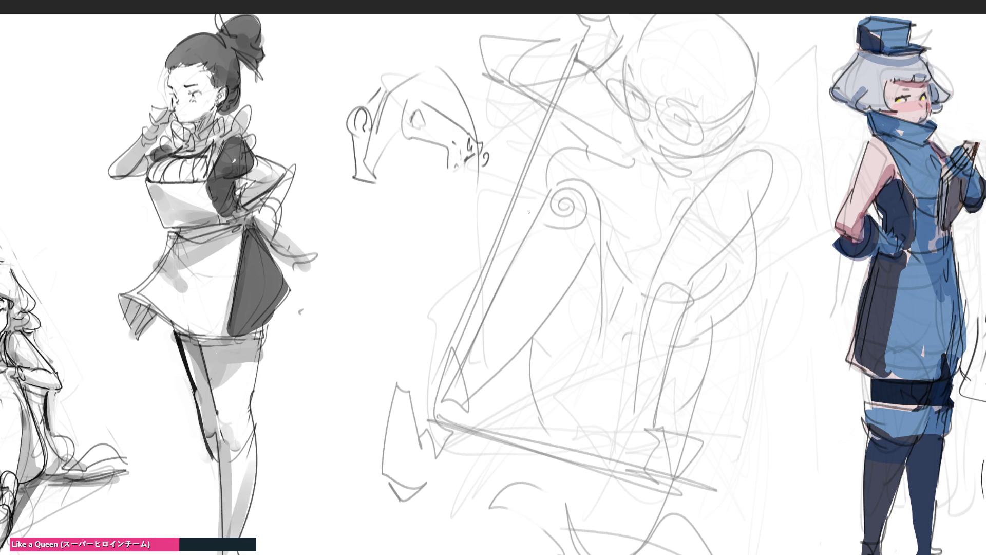
pyautogui.moveTo(374, 188)
pyautogui.mouseDown()
pyautogui.moveTo(364, 221)
pyautogui.moveTo(498, 176)
pyautogui.mouseUp()
pyautogui.moveTo(374, 222)
pyautogui.mouseDown()
pyautogui.moveTo(534, 164)
pyautogui.moveTo(522, 179)
pyautogui.mouseUp()
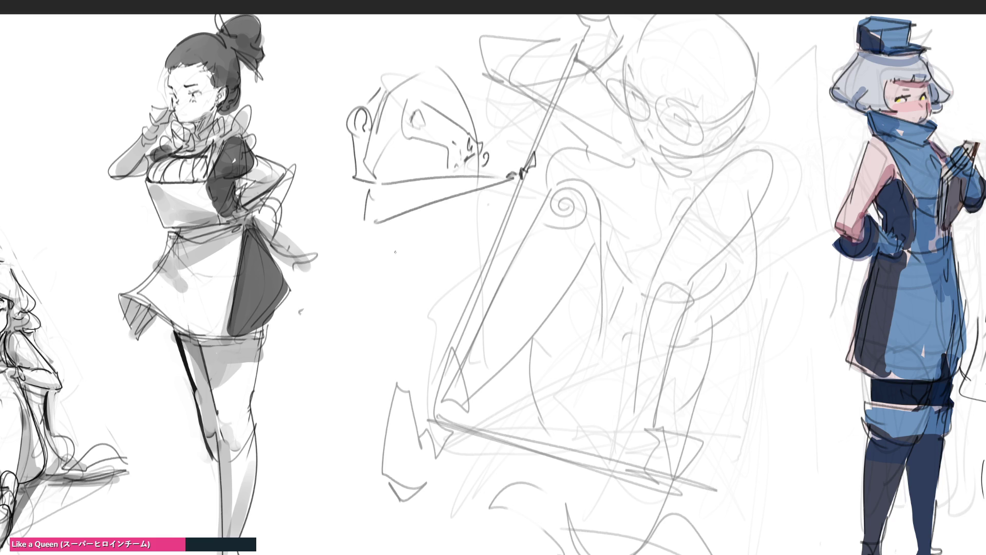
pyautogui.moveTo(365, 202); pyautogui.dragTo(349, 281)
pyautogui.moveTo(349, 280)
pyautogui.mouseDown()
pyautogui.moveTo(400, 213)
pyautogui.moveTo(460, 222)
pyautogui.moveTo(471, 195)
pyautogui.mouseUp()
pyautogui.moveTo(471, 199); pyautogui.dragTo(456, 259)
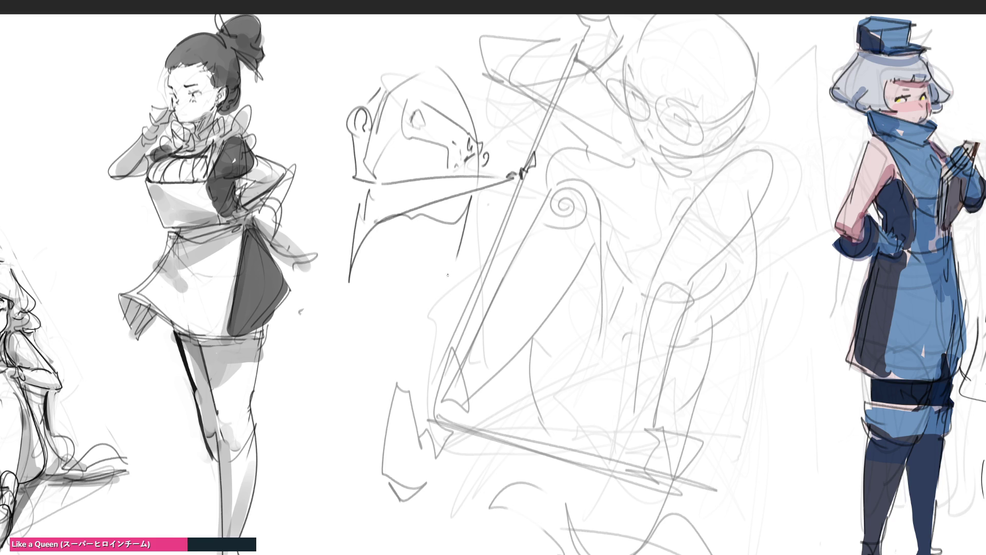
# Step: Add the arched body and lower body curves, chin hook, and long tail down the left
pyautogui.moveTo(367, 231)
pyautogui.mouseDown()
pyautogui.moveTo(344, 315)
pyautogui.moveTo(460, 270)
pyautogui.moveTo(461, 280)
pyautogui.mouseUp()
pyautogui.moveTo(344, 303)
pyautogui.mouseDown()
pyautogui.moveTo(459, 303)
pyautogui.moveTo(475, 285)
pyautogui.mouseUp()
pyautogui.moveTo(417, 331); pyautogui.dragTo(439, 365)
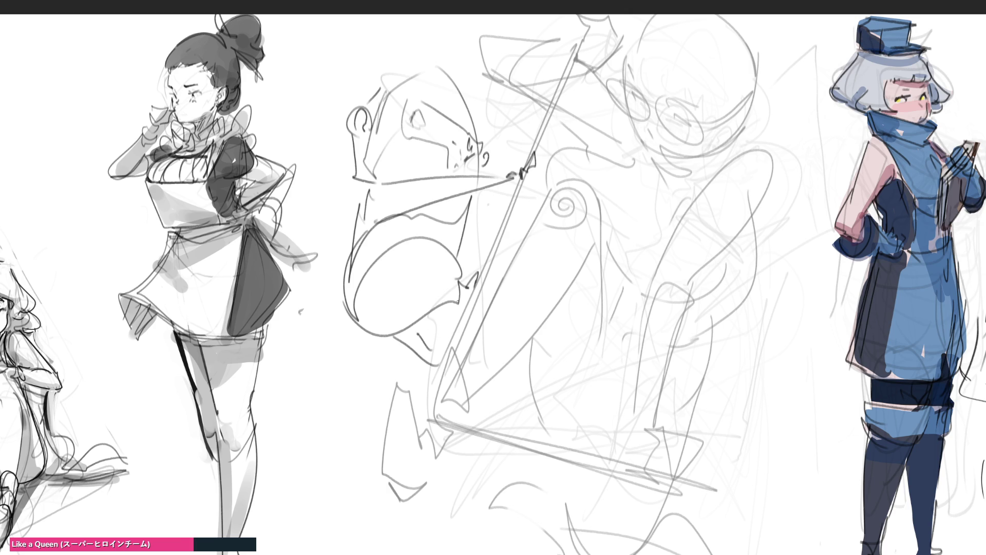
pyautogui.moveTo(462, 299); pyautogui.dragTo(460, 334)
pyautogui.moveTo(454, 348); pyautogui.dragTo(430, 383)
pyautogui.moveTo(345, 282)
pyautogui.mouseDown()
pyautogui.moveTo(337, 349)
pyautogui.moveTo(273, 424)
pyautogui.moveTo(289, 470)
pyautogui.moveTo(292, 359)
pyautogui.moveTo(364, 334)
pyautogui.mouseUp()
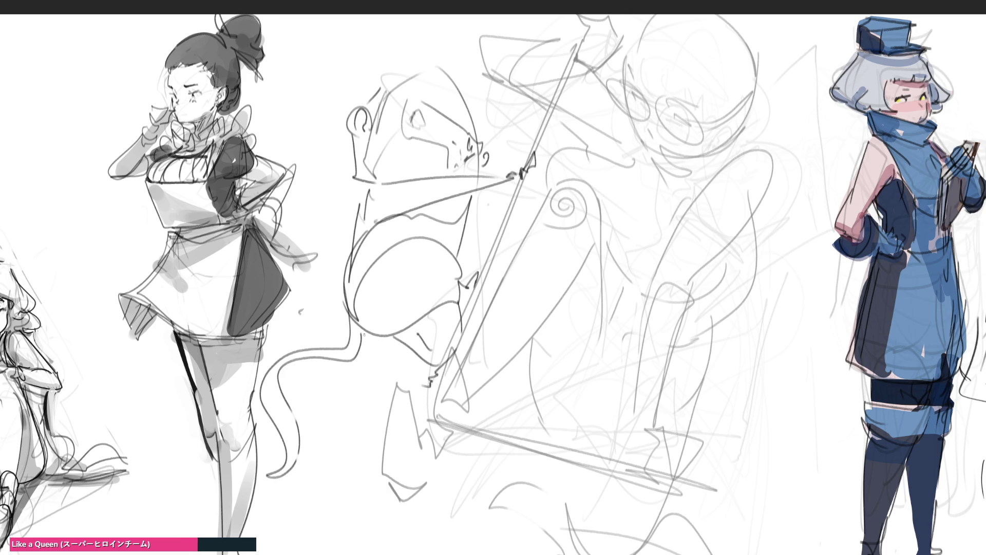
pyautogui.moveTo(367, 184)
pyautogui.mouseDown()
pyautogui.moveTo(350, 211)
pyautogui.moveTo(381, 324)
pyautogui.mouseUp()
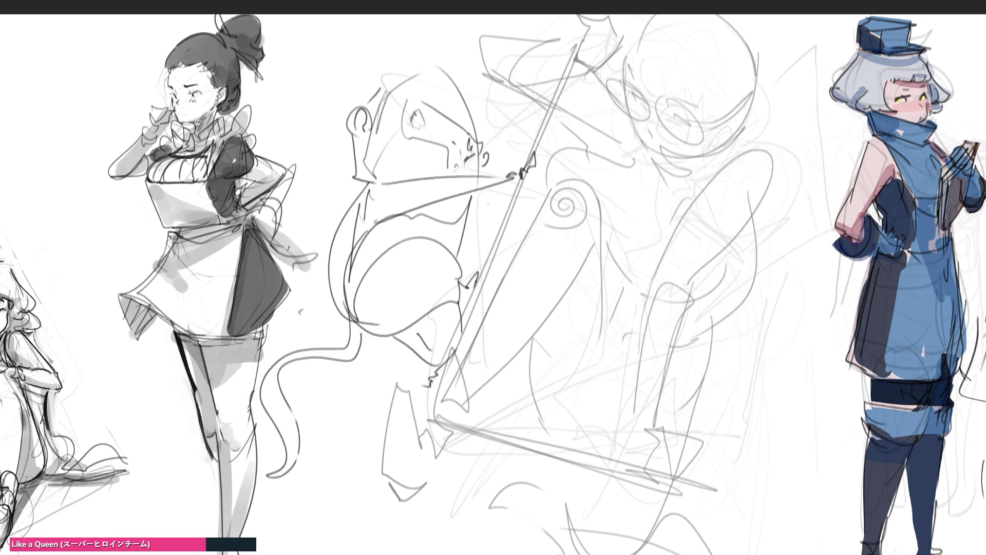
# Step: Ink the angular eye outline, brow, head top, darker ear and nose curl
pyautogui.moveTo(412, 126); pyautogui.dragTo(432, 119)
pyautogui.moveTo(419, 110)
pyautogui.mouseDown()
pyautogui.moveTo(414, 126)
pyautogui.moveTo(425, 122)
pyautogui.moveTo(470, 152)
pyautogui.mouseUp()
pyautogui.moveTo(411, 97)
pyautogui.mouseDown()
pyautogui.moveTo(401, 135)
pyautogui.moveTo(447, 147)
pyautogui.moveTo(485, 141)
pyautogui.moveTo(448, 171)
pyautogui.moveTo(457, 152)
pyautogui.moveTo(455, 172)
pyautogui.moveTo(473, 155)
pyautogui.moveTo(485, 162)
pyautogui.moveTo(478, 171)
pyautogui.mouseUp()
pyautogui.moveTo(444, 59); pyautogui.dragTo(485, 98)
pyautogui.moveTo(481, 99); pyautogui.dragTo(478, 135)
pyautogui.moveTo(444, 57)
pyautogui.mouseDown()
pyautogui.moveTo(365, 100)
pyautogui.moveTo(347, 138)
pyautogui.moveTo(366, 184)
pyautogui.mouseUp()
pyautogui.moveTo(363, 97)
pyautogui.mouseDown()
pyautogui.moveTo(351, 134)
pyautogui.moveTo(370, 131)
pyautogui.mouseUp()
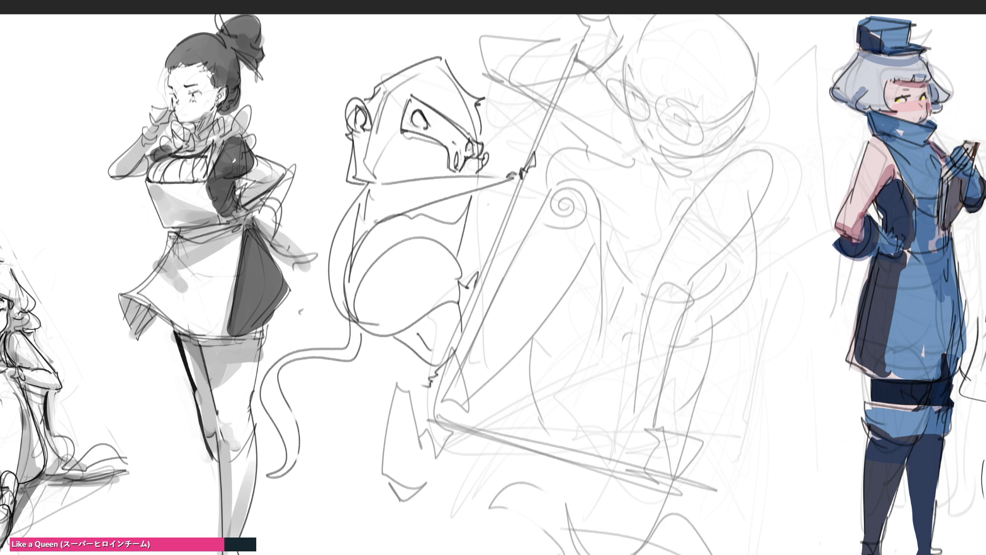
pyautogui.moveTo(484, 164); pyautogui.dragTo(463, 257)
# Step: Draw the hand gripping the staff, ink the neck, belly and limb, and darken the staff
pyautogui.moveTo(481, 202); pyautogui.dragTo(513, 207)
pyautogui.moveTo(470, 236)
pyautogui.mouseDown()
pyautogui.moveTo(509, 219)
pyautogui.moveTo(513, 228)
pyautogui.mouseUp()
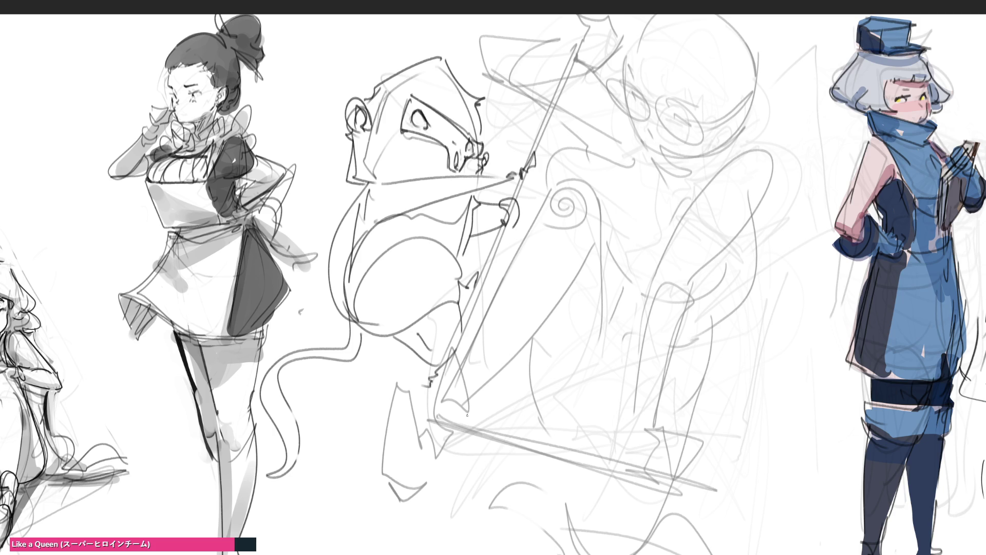
pyautogui.moveTo(474, 211); pyautogui.dragTo(465, 255)
pyautogui.moveTo(389, 248)
pyautogui.mouseDown()
pyautogui.moveTo(415, 231)
pyautogui.moveTo(462, 272)
pyautogui.mouseUp()
pyautogui.moveTo(339, 309)
pyautogui.mouseDown()
pyautogui.moveTo(359, 331)
pyautogui.moveTo(471, 301)
pyautogui.moveTo(479, 267)
pyautogui.moveTo(475, 295)
pyautogui.mouseUp()
pyautogui.moveTo(366, 182); pyautogui.dragTo(371, 326)
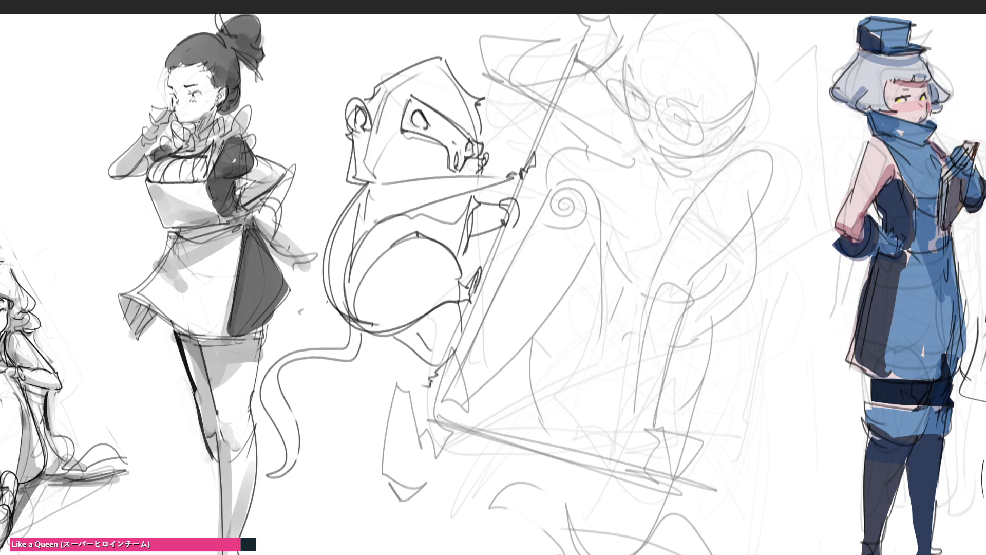
pyautogui.moveTo(324, 299)
pyautogui.mouseDown()
pyautogui.moveTo(352, 326)
pyautogui.moveTo(341, 356)
pyautogui.moveTo(349, 360)
pyautogui.mouseUp()
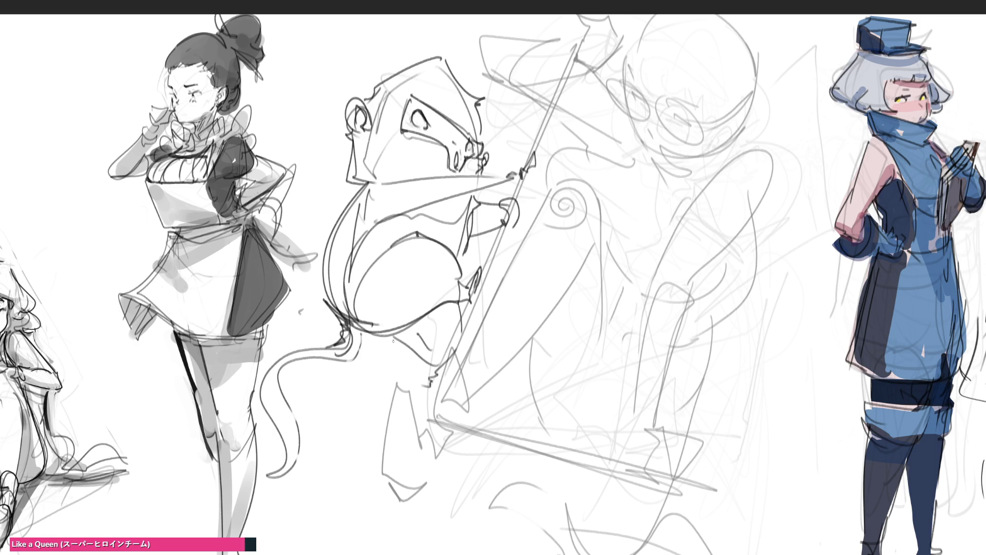
pyautogui.moveTo(402, 343)
pyautogui.mouseDown()
pyautogui.moveTo(439, 364)
pyautogui.moveTo(438, 387)
pyautogui.mouseUp()
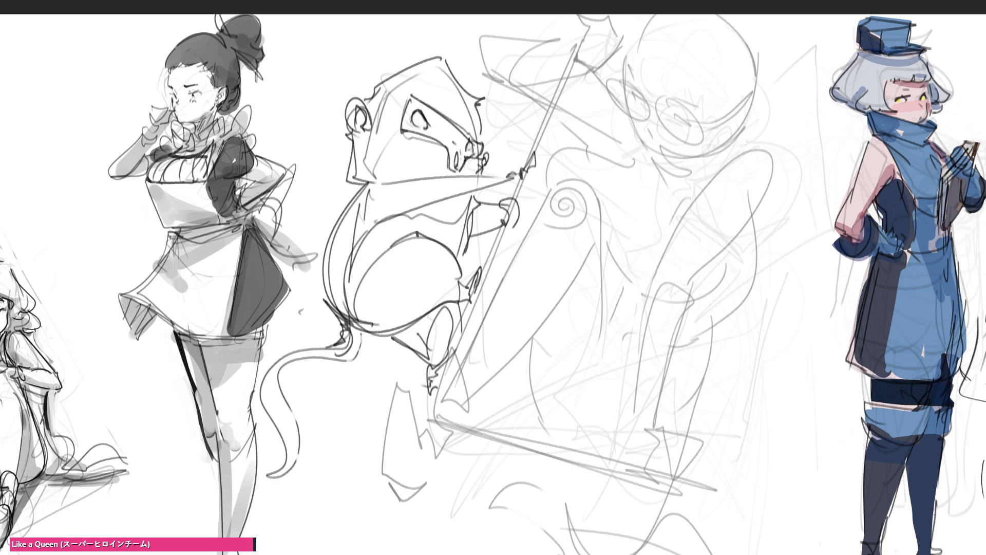
pyautogui.moveTo(519, 174)
pyautogui.mouseDown()
pyautogui.moveTo(485, 271)
pyautogui.moveTo(578, 35)
pyautogui.moveTo(537, 148)
pyautogui.mouseUp()
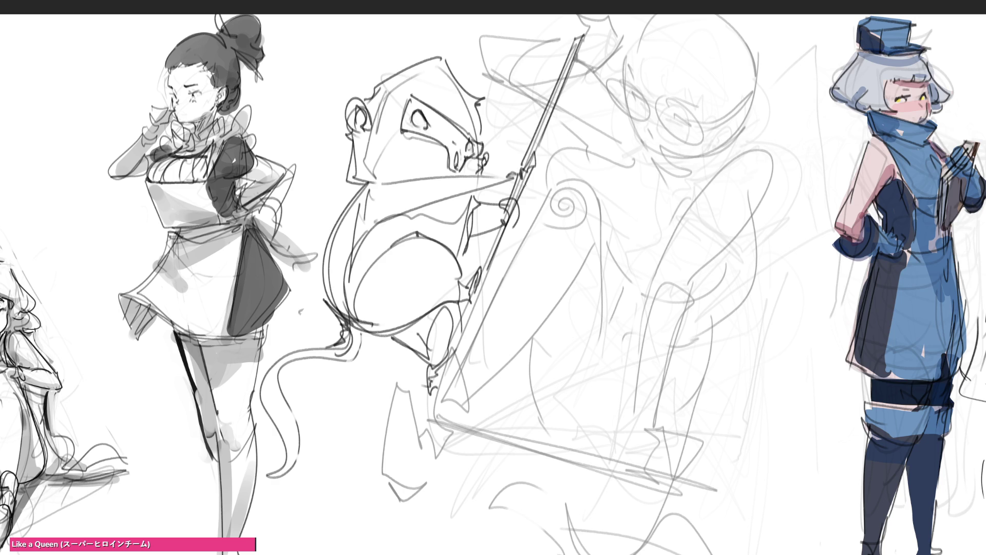
# Step: Extend the staff line downward toward the lower hand
pyautogui.moveTo(509, 196); pyautogui.dragTo(443, 365)
pyautogui.moveTo(488, 257); pyautogui.dragTo(408, 454)
pyautogui.moveTo(451, 376)
pyautogui.mouseDown()
pyautogui.moveTo(398, 475)
pyautogui.moveTo(404, 482)
pyautogui.mouseUp()
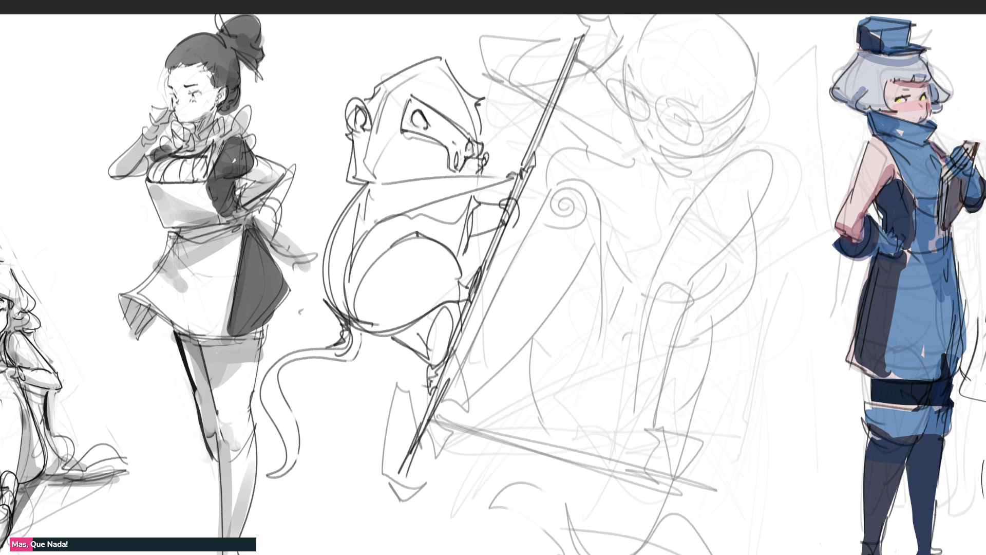
# Step: Outline the spear tip darker and draw a small face on it
pyautogui.moveTo(587, 34)
pyautogui.mouseDown()
pyautogui.moveTo(581, 40)
pyautogui.moveTo(611, 32)
pyautogui.mouseUp()
pyautogui.moveTo(573, 61); pyautogui.dragTo(624, 52)
pyautogui.moveTo(615, 13); pyautogui.dragTo(580, 23)
pyautogui.moveTo(621, 49)
pyautogui.mouseDown()
pyautogui.moveTo(612, 76)
pyautogui.moveTo(585, 64)
pyautogui.moveTo(610, 78)
pyautogui.mouseUp()
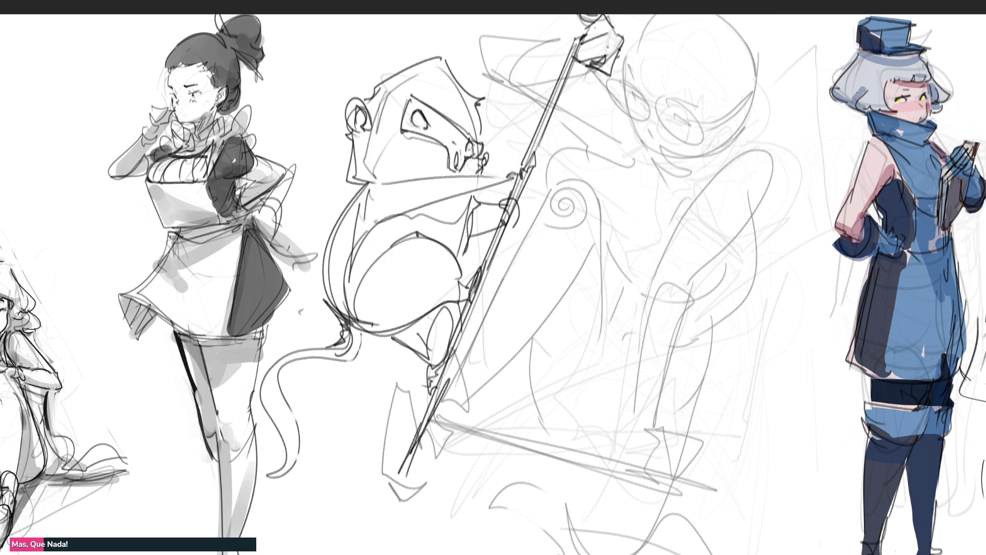
pyautogui.moveTo(595, 43)
pyautogui.mouseDown()
pyautogui.moveTo(612, 51)
pyautogui.moveTo(608, 60)
pyautogui.mouseUp()
pyautogui.moveTo(602, 16); pyautogui.dragTo(567, 72)
pyautogui.moveTo(586, 22)
pyautogui.mouseDown()
pyautogui.moveTo(579, 37)
pyautogui.moveTo(493, 34)
pyautogui.moveTo(475, 46)
pyautogui.moveTo(510, 91)
pyautogui.mouseUp()
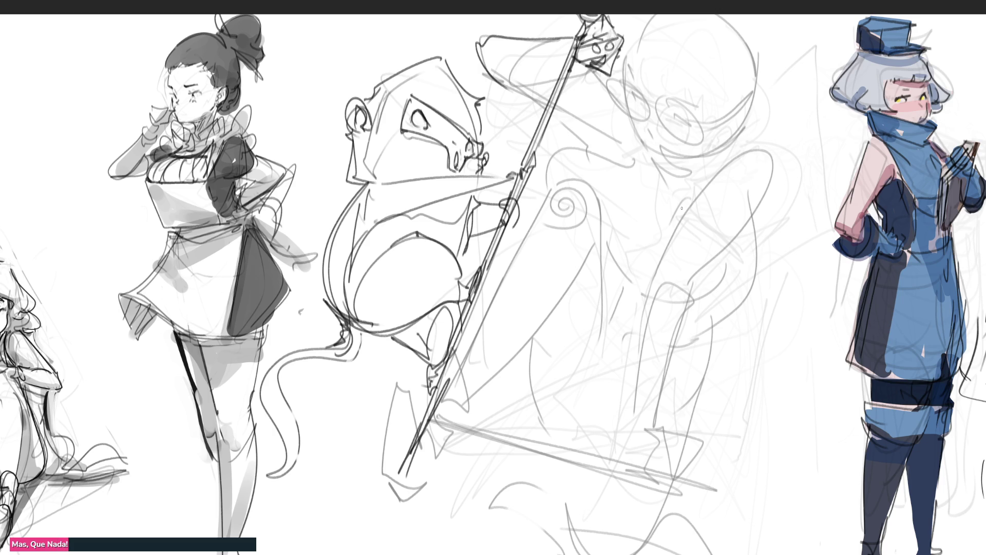
# Step: Sketch the lower hand around the staff end and long diagonal sweeping strokes rising from it
pyautogui.moveTo(430, 409)
pyautogui.mouseDown()
pyautogui.moveTo(405, 423)
pyautogui.moveTo(422, 470)
pyautogui.moveTo(443, 447)
pyautogui.mouseUp()
pyautogui.moveTo(398, 402); pyautogui.dragTo(432, 433)
pyautogui.moveTo(439, 430); pyautogui.dragTo(426, 484)
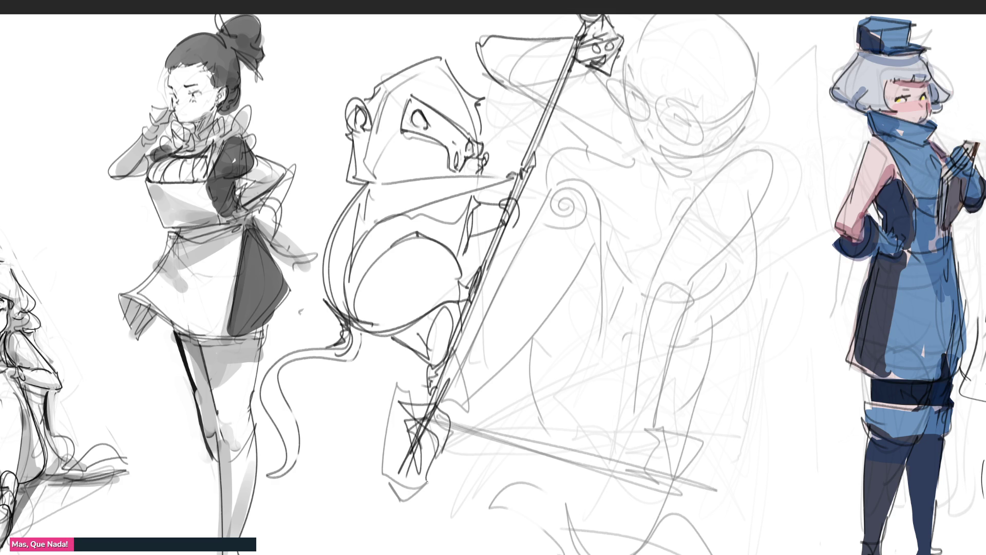
pyautogui.moveTo(401, 425)
pyautogui.mouseDown()
pyautogui.moveTo(429, 419)
pyautogui.moveTo(404, 458)
pyautogui.mouseUp()
pyautogui.moveTo(402, 458); pyautogui.dragTo(435, 477)
pyautogui.moveTo(457, 425); pyautogui.dragTo(432, 477)
pyautogui.moveTo(442, 403)
pyautogui.mouseDown()
pyautogui.moveTo(464, 435)
pyautogui.moveTo(448, 400)
pyautogui.mouseUp()
pyautogui.moveTo(449, 402); pyautogui.dragTo(579, 294)
pyautogui.moveTo(455, 437); pyautogui.dragTo(673, 298)
pyautogui.moveTo(578, 295)
pyautogui.mouseDown()
pyautogui.moveTo(755, 154)
pyautogui.moveTo(634, 328)
pyautogui.moveTo(593, 353)
pyautogui.mouseUp()
pyautogui.moveTo(628, 255)
pyautogui.mouseDown()
pyautogui.moveTo(609, 289)
pyautogui.moveTo(431, 442)
pyautogui.moveTo(637, 320)
pyautogui.moveTo(621, 334)
pyautogui.mouseUp()
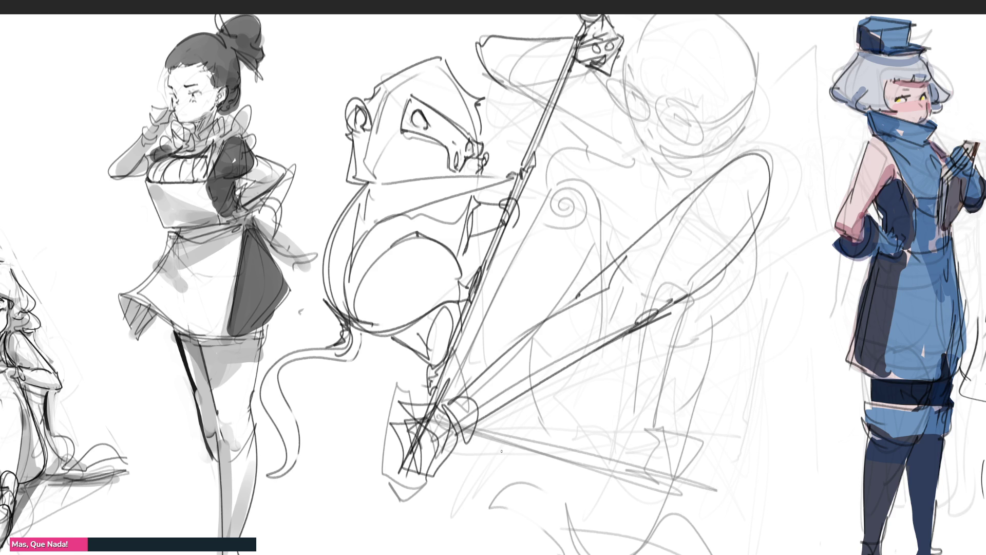
# Step: Sketch curves from the upper body and a rough head circle with ear and face oval
pyautogui.moveTo(497, 75)
pyautogui.mouseDown()
pyautogui.moveTo(573, 148)
pyautogui.moveTo(606, 164)
pyautogui.mouseUp()
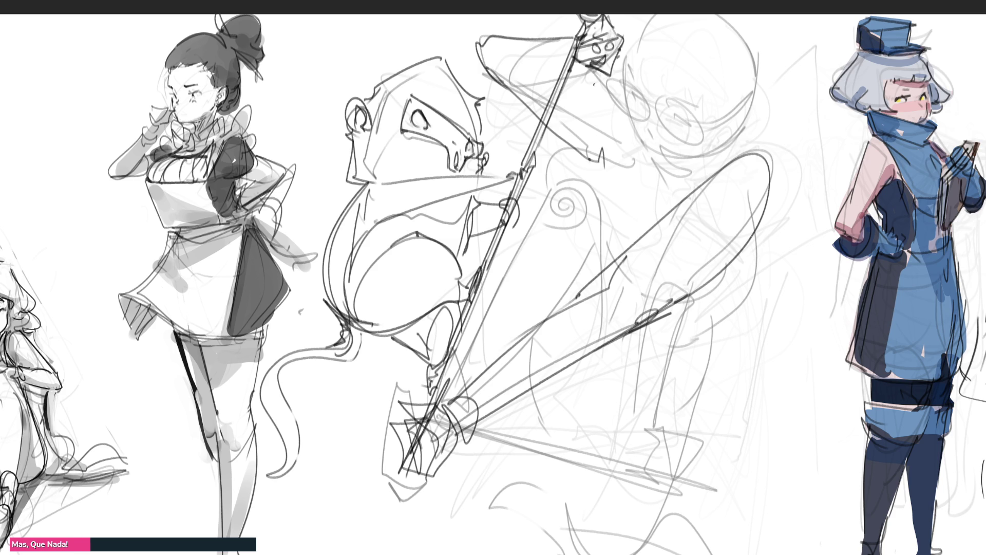
pyautogui.moveTo(588, 74)
pyautogui.mouseDown()
pyautogui.moveTo(615, 174)
pyautogui.moveTo(636, 198)
pyautogui.moveTo(648, 147)
pyautogui.mouseUp()
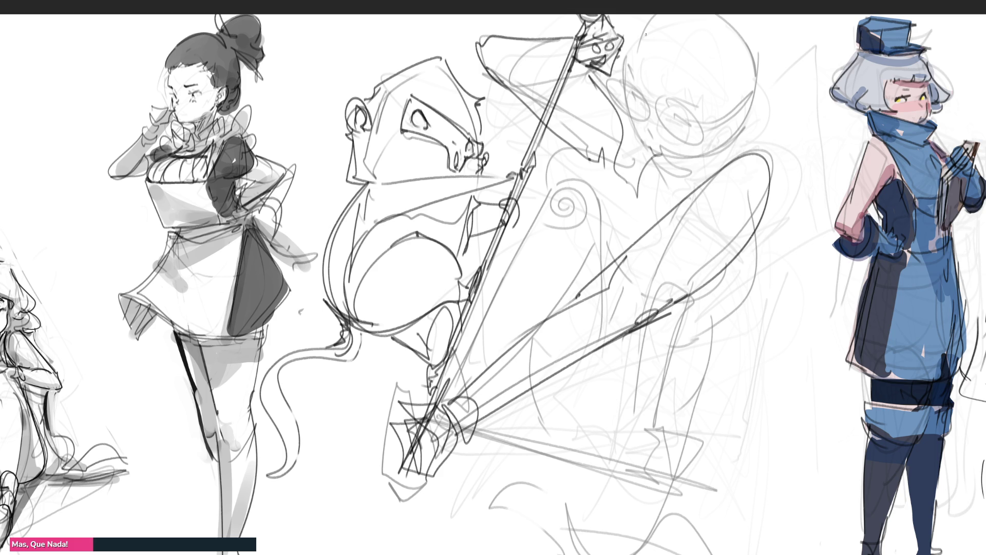
pyautogui.moveTo(646, 35)
pyautogui.mouseDown()
pyautogui.moveTo(660, 142)
pyautogui.moveTo(759, 134)
pyautogui.moveTo(660, 150)
pyautogui.mouseUp()
pyautogui.moveTo(762, 91)
pyautogui.mouseDown()
pyautogui.moveTo(778, 71)
pyautogui.moveTo(730, 116)
pyautogui.mouseUp()
pyautogui.moveTo(649, 67)
pyautogui.mouseDown()
pyautogui.moveTo(642, 89)
pyautogui.moveTo(651, 114)
pyautogui.moveTo(635, 54)
pyautogui.moveTo(678, 115)
pyautogui.moveTo(705, 135)
pyautogui.mouseUp()
pyautogui.moveTo(651, 89); pyautogui.dragTo(695, 117)
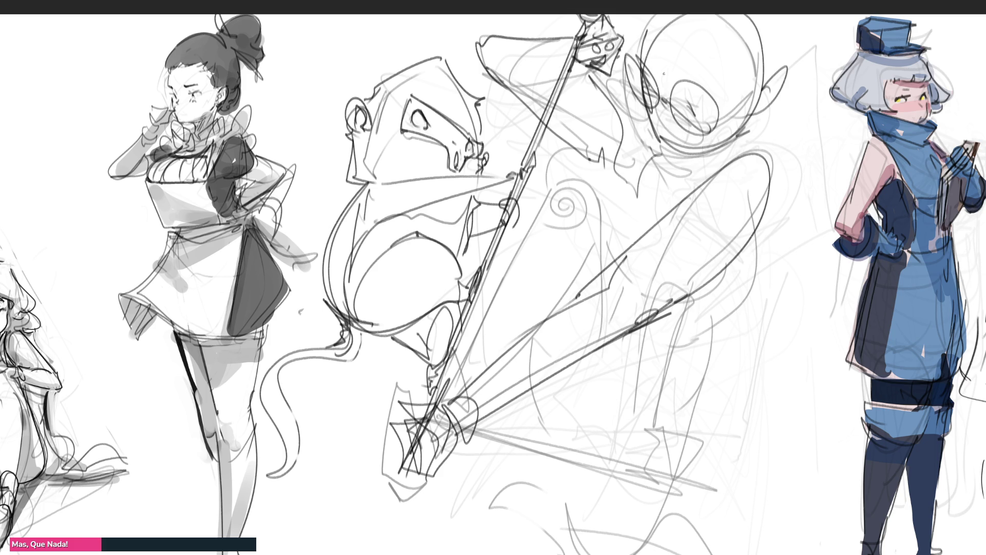
# Step: Build up the rough head with extra strokes and add short neck lines
pyautogui.moveTo(640, 50); pyautogui.dragTo(652, 60)
pyautogui.moveTo(674, 80); pyautogui.dragTo(670, 136)
pyautogui.moveTo(715, 123); pyautogui.dragTo(724, 130)
pyautogui.moveTo(766, 94); pyautogui.dragTo(723, 125)
pyautogui.moveTo(739, 120); pyautogui.dragTo(729, 139)
pyautogui.moveTo(655, 13); pyautogui.dragTo(644, 52)
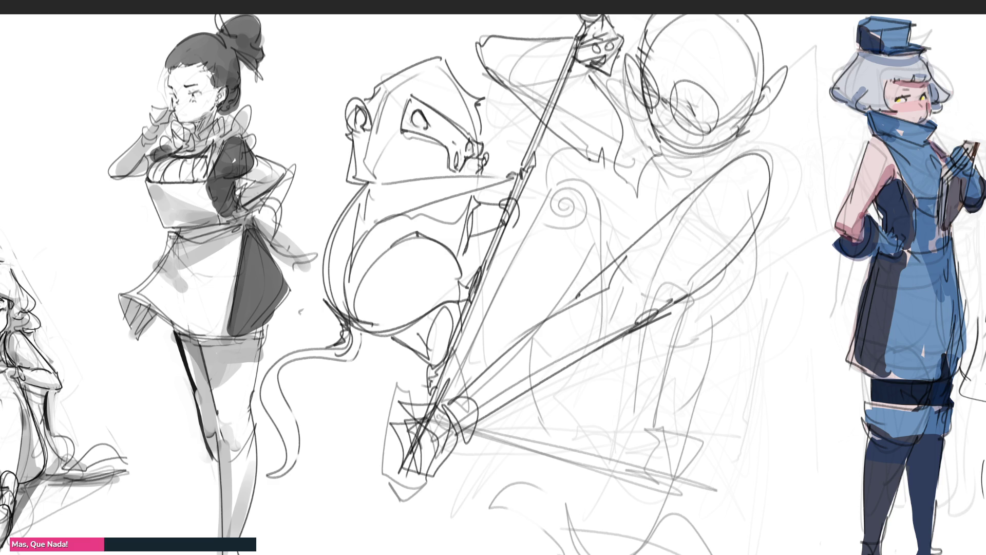
pyautogui.moveTo(766, 40); pyautogui.dragTo(770, 71)
pyautogui.moveTo(628, 125); pyautogui.dragTo(618, 171)
# Step: Sketch the shoulders and right side of the body, undoing the arc left of the spiral
pyautogui.moveTo(778, 160)
pyautogui.mouseDown()
pyautogui.moveTo(683, 354)
pyautogui.moveTo(763, 179)
pyautogui.moveTo(759, 160)
pyautogui.mouseUp()
pyautogui.moveTo(768, 164)
pyautogui.mouseDown()
pyautogui.moveTo(765, 154)
pyautogui.moveTo(645, 216)
pyautogui.mouseUp()
pyautogui.moveTo(659, 156); pyautogui.dragTo(653, 195)
pyautogui.moveTo(719, 150)
pyautogui.mouseDown()
pyautogui.moveTo(655, 163)
pyautogui.moveTo(655, 181)
pyautogui.mouseUp()
pyautogui.moveTo(632, 90); pyautogui.dragTo(614, 166)
pyautogui.moveTo(651, 164); pyautogui.dragTo(637, 200)
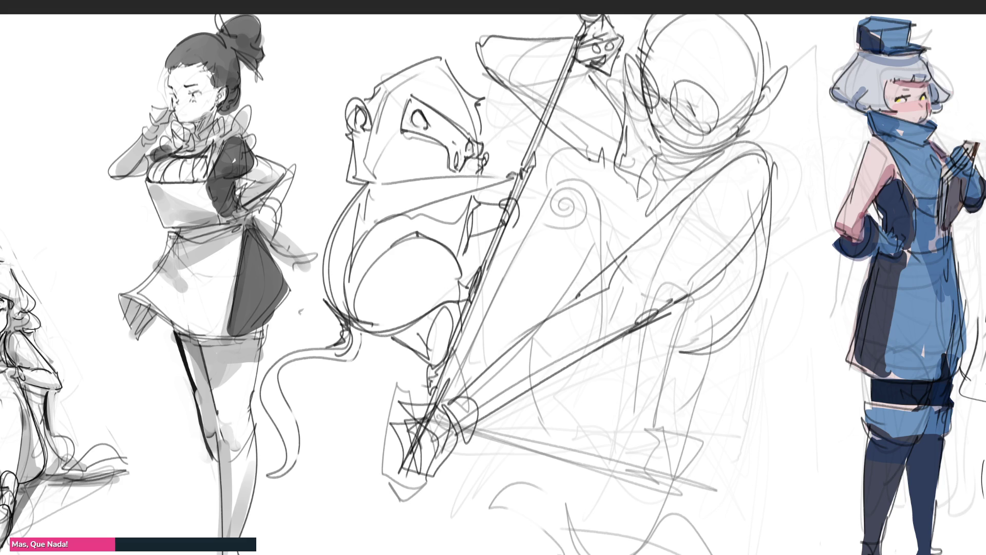
pyautogui.moveTo(645, 145)
pyautogui.mouseDown()
pyautogui.moveTo(688, 196)
pyautogui.moveTo(610, 210)
pyautogui.mouseUp()
pyautogui.moveTo(612, 156); pyautogui.dragTo(610, 197)
pyautogui.moveTo(603, 154)
pyautogui.mouseDown()
pyautogui.moveTo(539, 189)
pyautogui.moveTo(555, 231)
pyautogui.mouseUp()
pyautogui.hotkey('ctrl', 'z')
pyautogui.hotkey('ctrl', 'z')
# Step: Redraw the arc above the spiral and wrap body lines and a large arc around it
pyautogui.moveTo(637, 171)
pyautogui.mouseDown()
pyautogui.moveTo(611, 176)
pyautogui.moveTo(608, 195)
pyautogui.mouseUp()
pyautogui.moveTo(606, 154); pyautogui.dragTo(593, 190)
pyautogui.moveTo(591, 148)
pyautogui.mouseDown()
pyautogui.moveTo(527, 205)
pyautogui.moveTo(528, 240)
pyautogui.mouseUp()
pyautogui.moveTo(529, 226)
pyautogui.mouseDown()
pyautogui.moveTo(601, 159)
pyautogui.moveTo(599, 189)
pyautogui.mouseUp()
pyautogui.moveTo(606, 168)
pyautogui.mouseDown()
pyautogui.moveTo(544, 224)
pyautogui.moveTo(544, 266)
pyautogui.mouseUp()
pyautogui.moveTo(614, 211); pyautogui.dragTo(601, 226)
pyautogui.moveTo(614, 215); pyautogui.dragTo(562, 300)
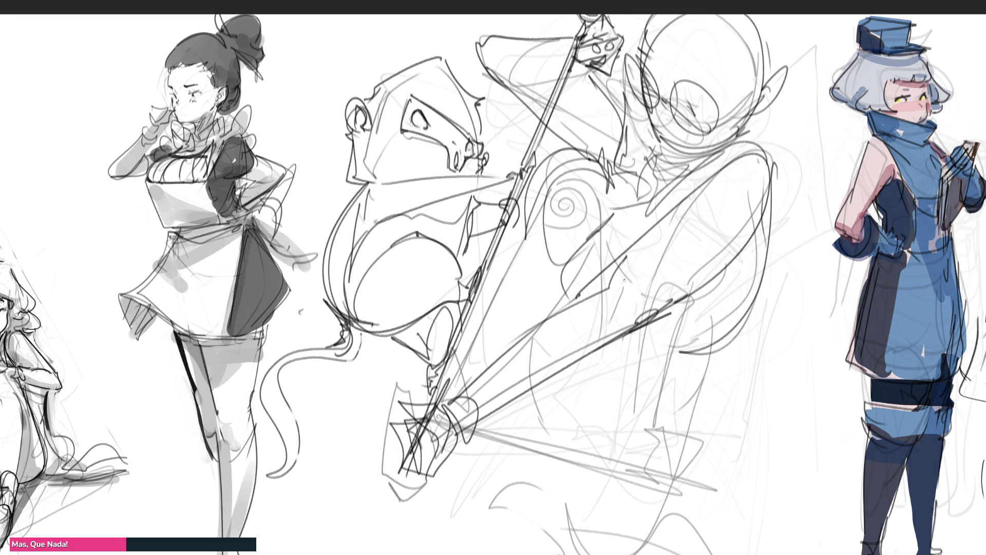
pyautogui.moveTo(558, 154); pyautogui.dragTo(601, 277)
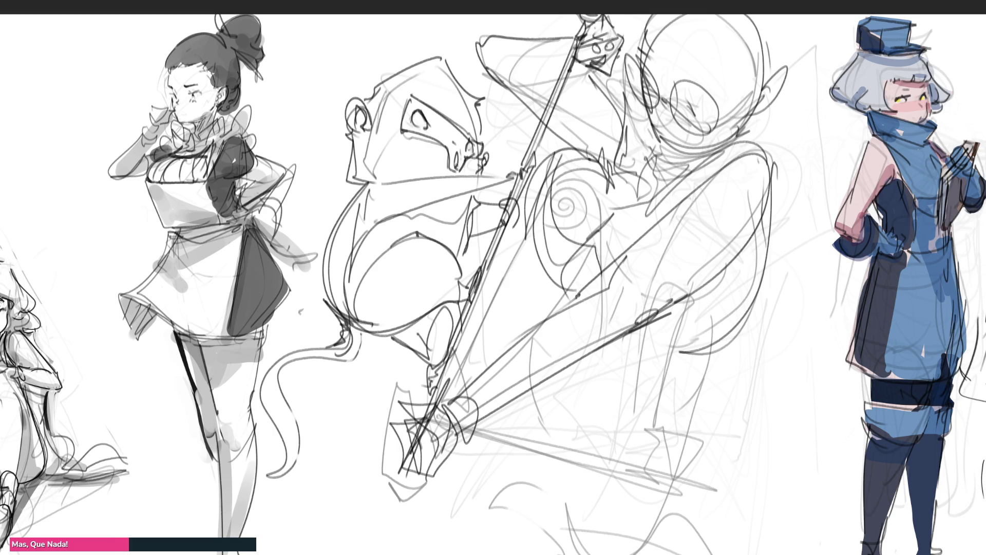
pyautogui.moveTo(557, 152); pyautogui.dragTo(588, 307)
pyautogui.moveTo(641, 344)
pyautogui.mouseDown()
pyautogui.moveTo(675, 338)
pyautogui.moveTo(715, 372)
pyautogui.mouseUp()
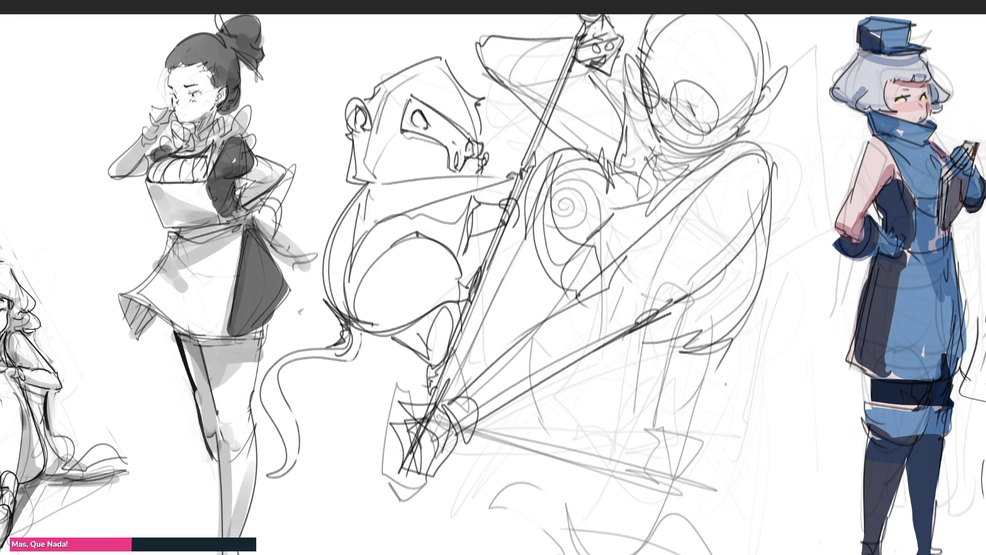
# Step: Rough in the long back and hip line, torso, legs and large arcs in the lower middle
pyautogui.moveTo(750, 282)
pyautogui.mouseDown()
pyautogui.moveTo(699, 411)
pyautogui.moveTo(642, 484)
pyautogui.moveTo(542, 502)
pyautogui.mouseUp()
pyautogui.moveTo(543, 278); pyautogui.dragTo(546, 319)
pyautogui.moveTo(522, 404); pyautogui.dragTo(528, 518)
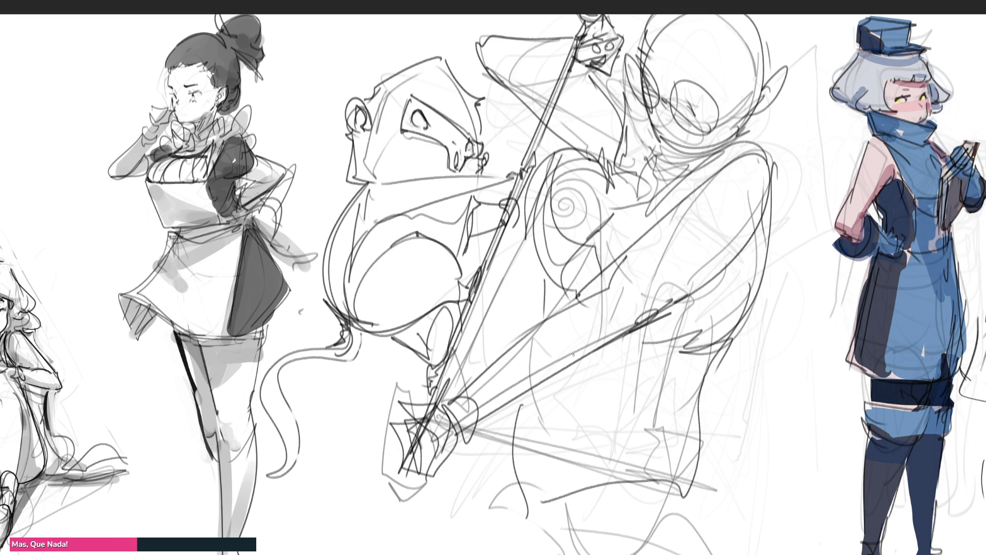
pyautogui.moveTo(572, 356); pyautogui.dragTo(564, 375)
pyautogui.hotkey('ctrl', 'z')
pyautogui.moveTo(502, 415)
pyautogui.mouseDown()
pyautogui.moveTo(656, 478)
pyautogui.moveTo(542, 503)
pyautogui.mouseUp()
pyautogui.moveTo(526, 536)
pyautogui.mouseDown()
pyautogui.moveTo(667, 442)
pyautogui.moveTo(739, 552)
pyautogui.mouseUp()
pyautogui.moveTo(709, 462); pyautogui.dragTo(519, 552)
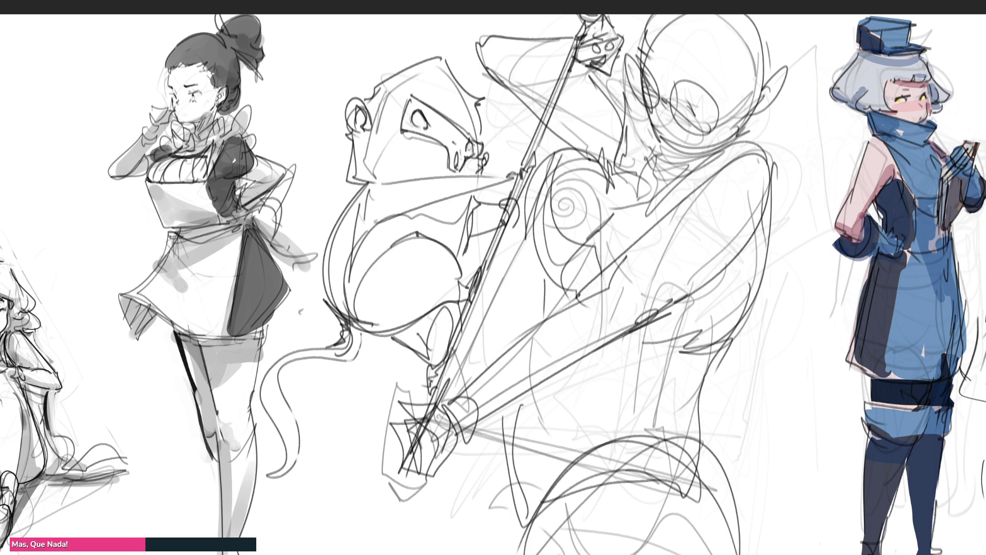
pyautogui.moveTo(716, 362); pyautogui.dragTo(736, 553)
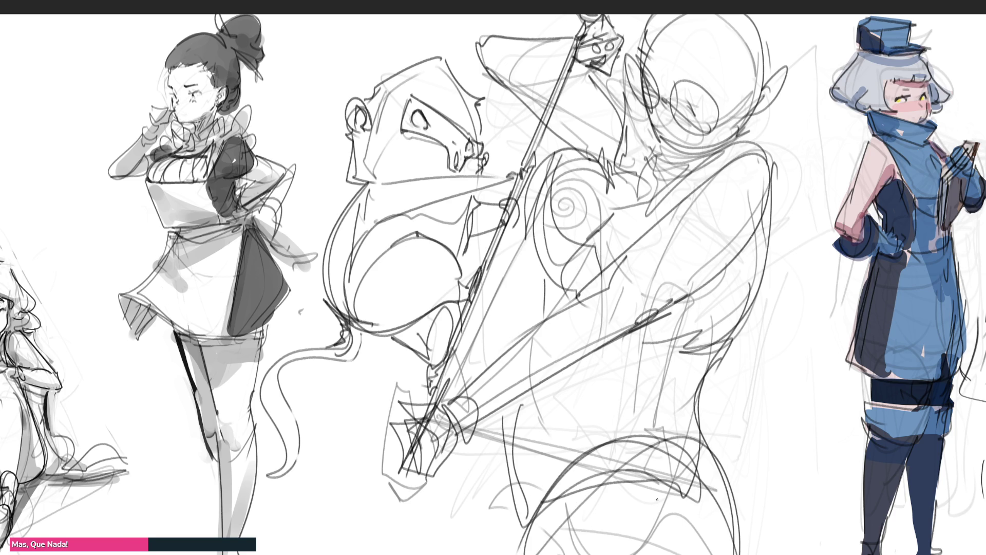
pyautogui.moveTo(554, 288); pyautogui.dragTo(543, 327)
pyautogui.moveTo(527, 394)
pyautogui.mouseDown()
pyautogui.moveTo(510, 462)
pyautogui.moveTo(470, 511)
pyautogui.mouseUp()
pyautogui.moveTo(465, 437); pyautogui.dragTo(365, 545)
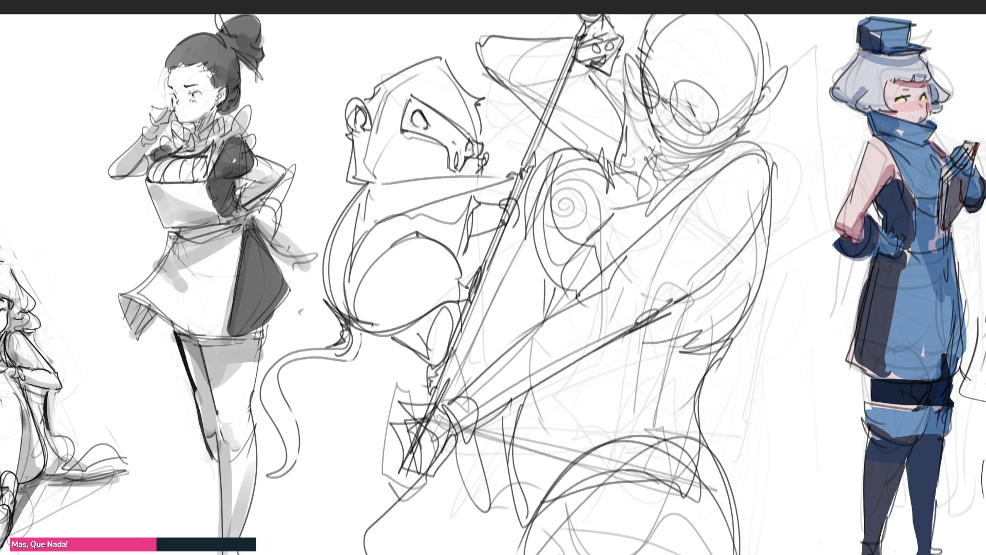
# Step: Sketch curves at the top of the figure and long curves down its right side
pyautogui.moveTo(760, 45); pyautogui.dragTo(728, 135)
pyautogui.moveTo(732, 113)
pyautogui.mouseDown()
pyautogui.moveTo(667, 15)
pyautogui.moveTo(640, 54)
pyautogui.mouseUp()
pyautogui.moveTo(745, 55); pyautogui.dragTo(717, 122)
pyautogui.moveTo(811, 28); pyautogui.dragTo(790, 175)
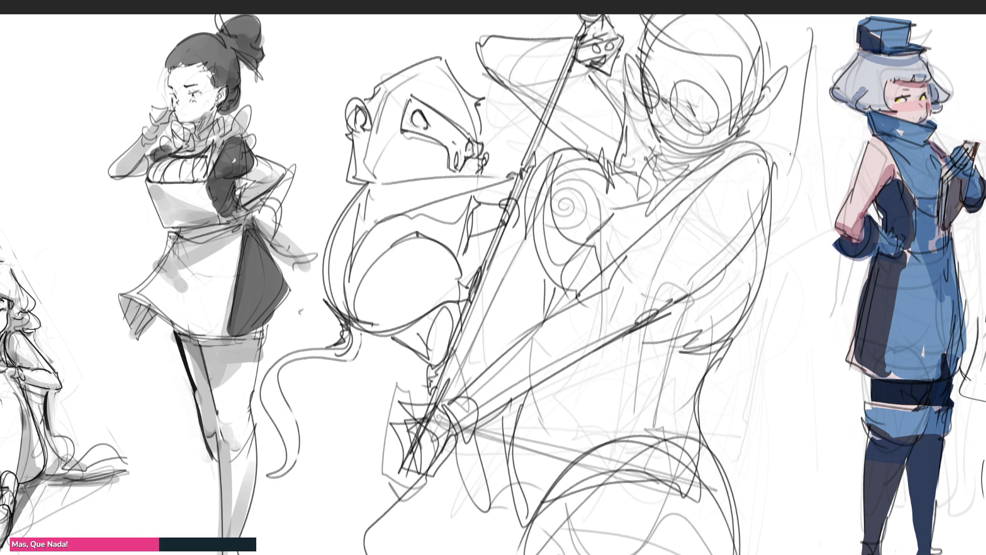
pyautogui.moveTo(801, 76); pyautogui.dragTo(780, 203)
pyautogui.moveTo(812, 37)
pyautogui.mouseDown()
pyautogui.moveTo(835, 359)
pyautogui.moveTo(722, 380)
pyautogui.mouseUp()
pyautogui.moveTo(835, 329); pyautogui.dragTo(760, 442)
pyautogui.moveTo(761, 441); pyautogui.dragTo(775, 469)
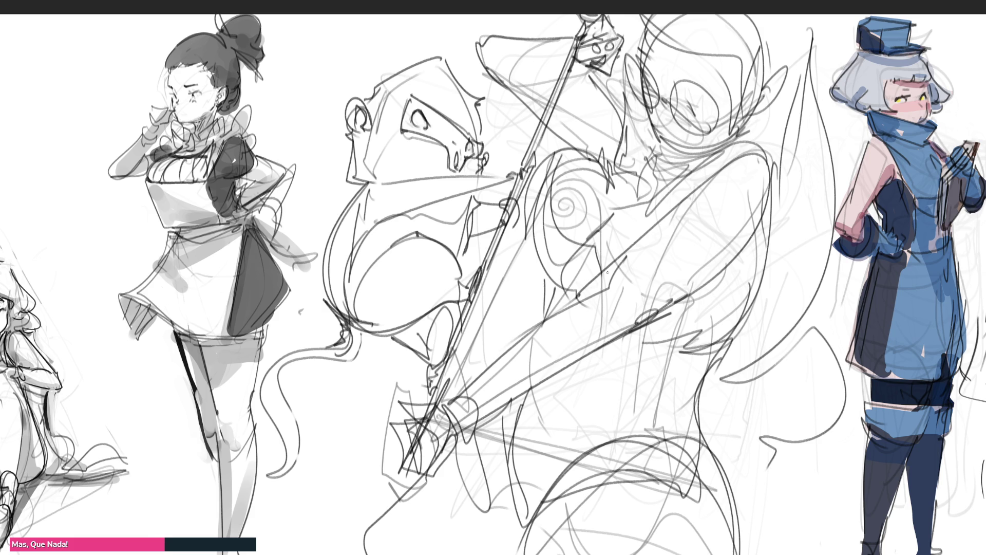
# Step: Add strokes across the middle and lower figure, then lightly erase to fade the middle sketch
pyautogui.moveTo(674, 308)
pyautogui.mouseDown()
pyautogui.moveTo(754, 297)
pyautogui.moveTo(689, 332)
pyautogui.mouseUp()
pyautogui.moveTo(691, 331); pyautogui.dragTo(630, 341)
pyautogui.moveTo(761, 306); pyautogui.dragTo(683, 334)
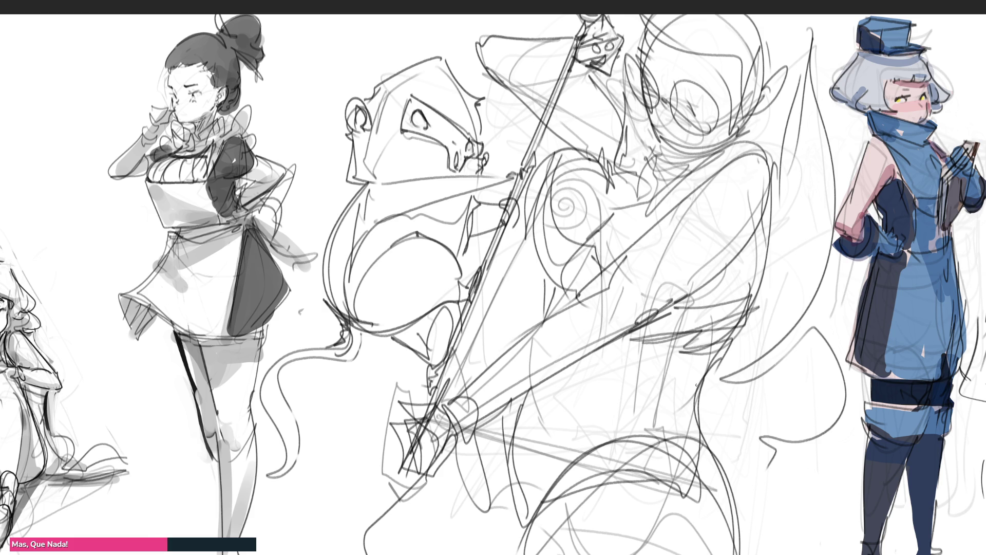
pyautogui.moveTo(710, 435)
pyautogui.mouseDown()
pyautogui.moveTo(467, 451)
pyautogui.moveTo(708, 438)
pyautogui.mouseUp()
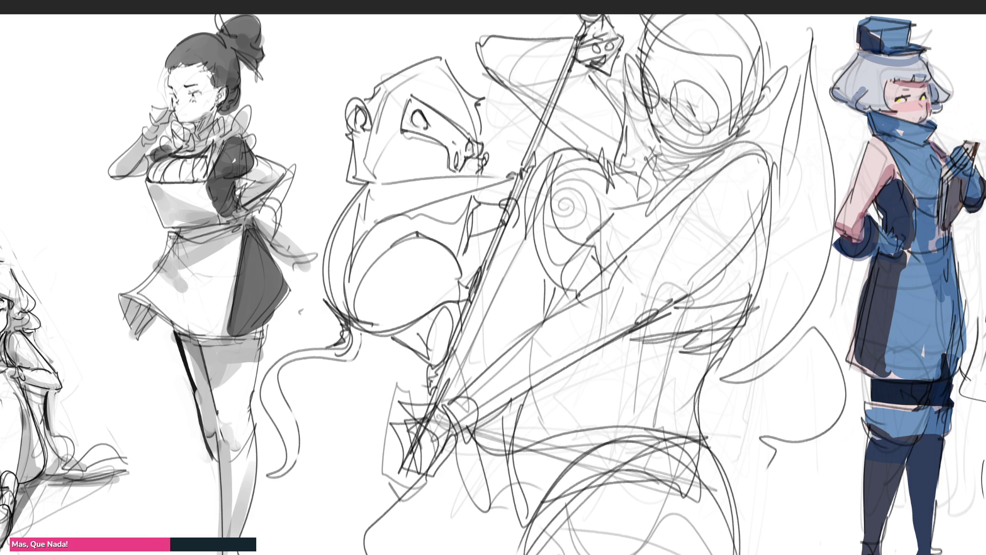
pyautogui.moveTo(476, 451); pyautogui.dragTo(506, 553)
pyautogui.moveTo(642, 206)
pyautogui.mouseDown()
pyautogui.moveTo(693, 129)
pyautogui.moveTo(591, 359)
pyautogui.moveTo(544, 308)
pyautogui.moveTo(518, 114)
pyautogui.moveTo(663, 246)
pyautogui.moveTo(745, 154)
pyautogui.moveTo(750, 523)
pyautogui.mouseUp()
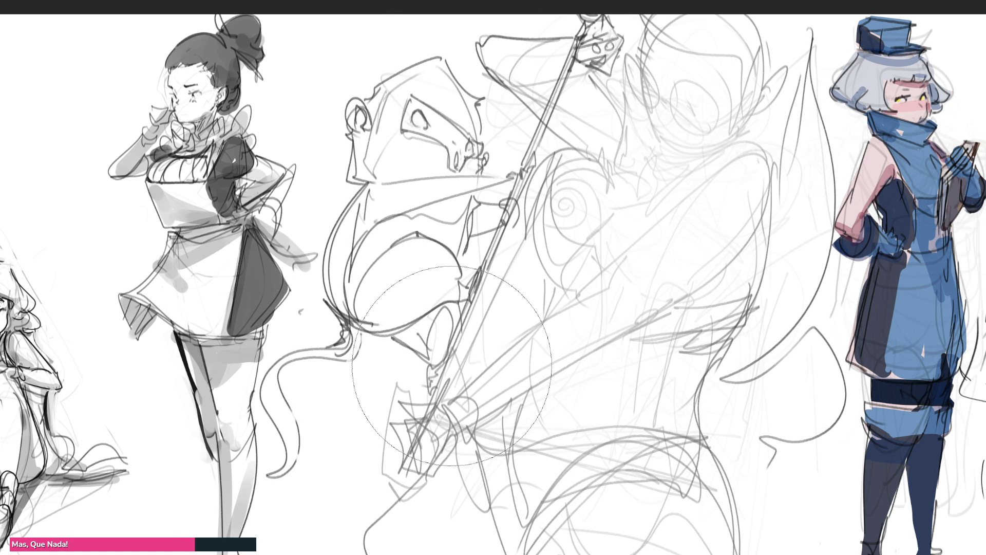
# Step: With a much smaller brush, ink the creature's tentacle in clean dark curves
pyautogui.press('e')
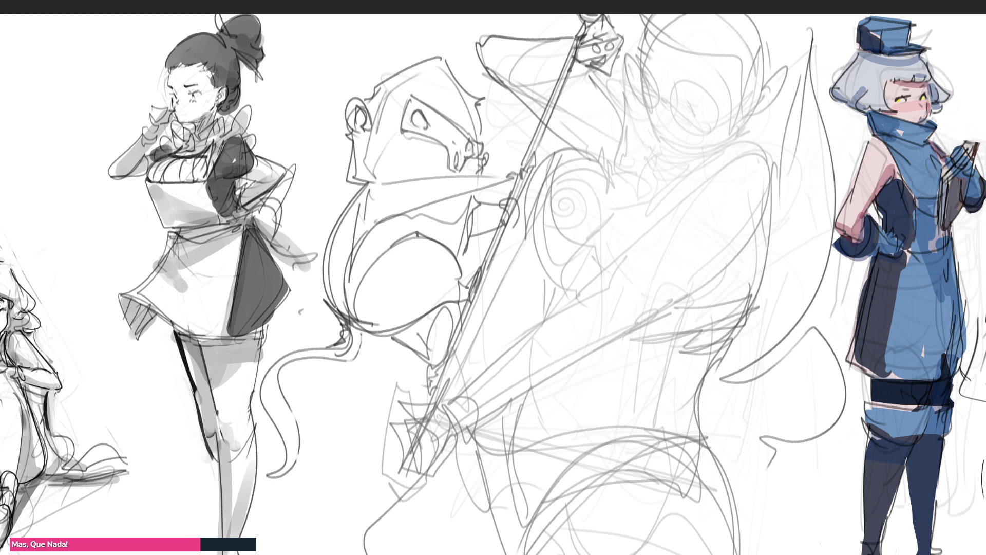
pyautogui.moveTo(336, 309)
pyautogui.mouseDown()
pyautogui.moveTo(347, 349)
pyautogui.moveTo(282, 366)
pyautogui.moveTo(265, 401)
pyautogui.mouseUp()
pyautogui.moveTo(353, 333)
pyautogui.mouseDown()
pyautogui.moveTo(306, 371)
pyautogui.moveTo(250, 383)
pyautogui.moveTo(244, 407)
pyautogui.mouseUp()
pyautogui.hotkey('ctrl', 'z')
pyautogui.hotkey('ctrl', 'z')
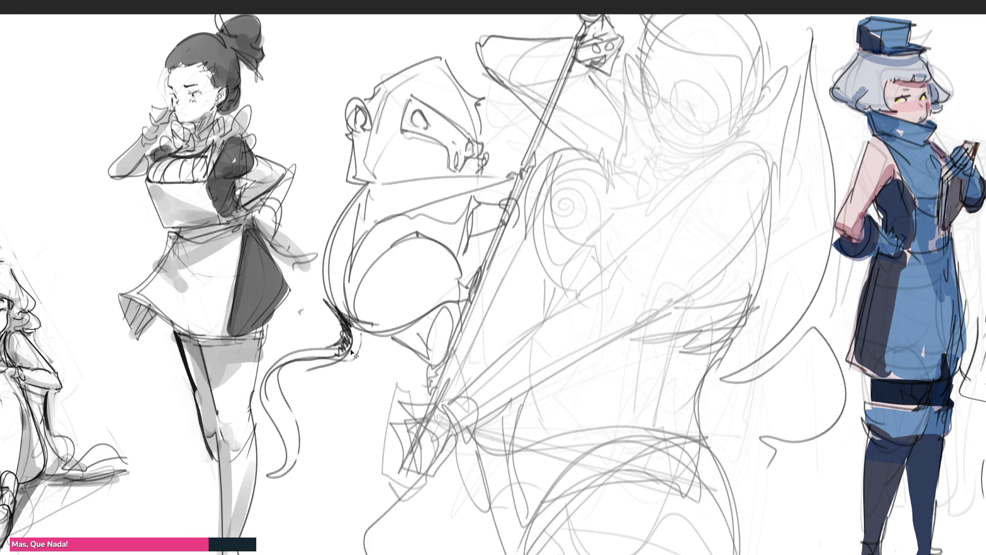
pyautogui.moveTo(353, 337)
pyautogui.mouseDown()
pyautogui.moveTo(327, 359)
pyautogui.moveTo(275, 373)
pyautogui.moveTo(252, 417)
pyautogui.mouseUp()
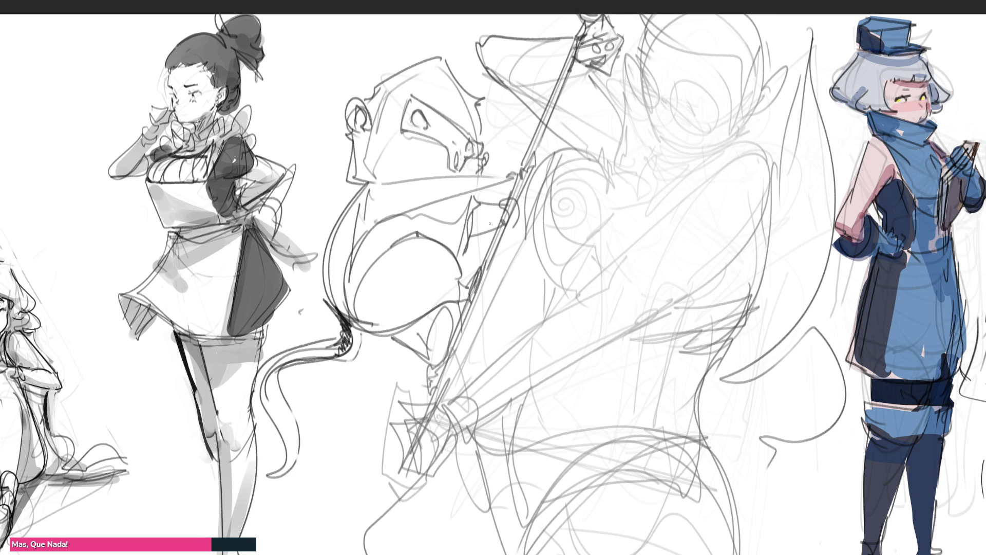
# Step: Trace the creature's left edge and head top, then draw a glasses lens loop on the faded figure
pyautogui.moveTo(356, 181)
pyautogui.mouseDown()
pyautogui.moveTo(320, 281)
pyautogui.moveTo(333, 305)
pyautogui.mouseUp()
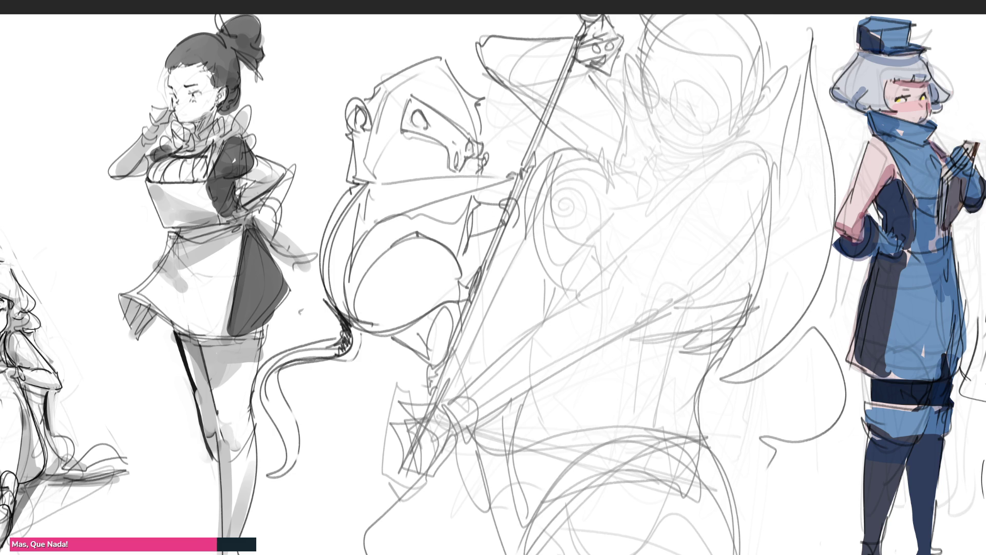
pyautogui.moveTo(340, 126)
pyautogui.mouseDown()
pyautogui.moveTo(359, 91)
pyautogui.moveTo(442, 53)
pyautogui.moveTo(483, 103)
pyautogui.moveTo(480, 136)
pyautogui.mouseUp()
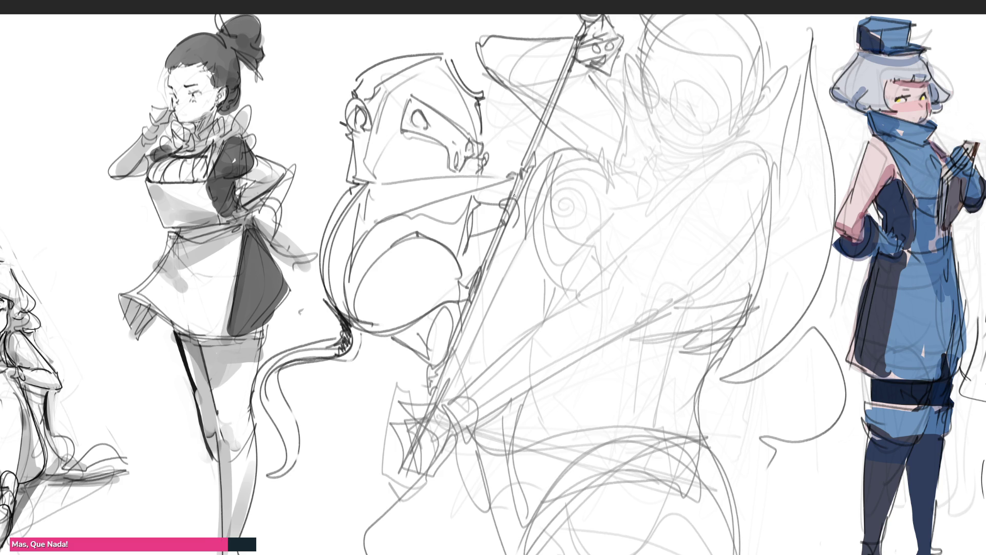
pyautogui.moveTo(628, 57); pyautogui.dragTo(638, 94)
pyautogui.moveTo(624, 53)
pyautogui.mouseDown()
pyautogui.moveTo(640, 102)
pyautogui.moveTo(660, 94)
pyautogui.moveTo(648, 106)
pyautogui.moveTo(661, 98)
pyautogui.moveTo(673, 116)
pyautogui.moveTo(713, 134)
pyautogui.mouseUp()
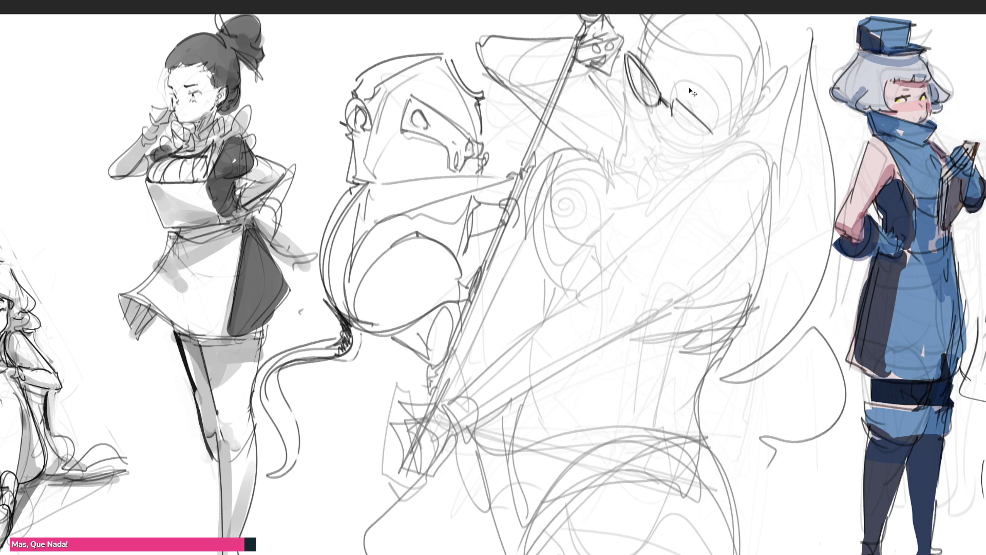
# Step: Ink the second glasses lens and refine the strokes around the left lens
pyautogui.hotkey('ctrl', 'z')
pyautogui.moveTo(674, 98); pyautogui.dragTo(723, 124)
pyautogui.hotkey('ctrl', 'z')
pyautogui.moveTo(674, 99)
pyautogui.mouseDown()
pyautogui.moveTo(677, 126)
pyautogui.moveTo(721, 130)
pyautogui.mouseUp()
pyautogui.hotkey('ctrl', 'z')
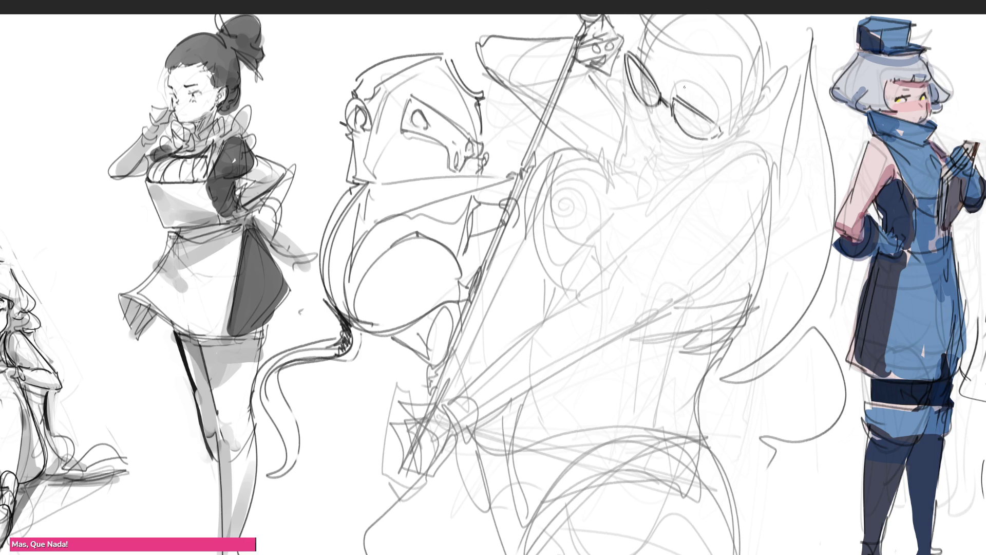
pyautogui.moveTo(696, 85); pyautogui.dragTo(684, 96)
pyautogui.moveTo(651, 55); pyautogui.dragTo(653, 91)
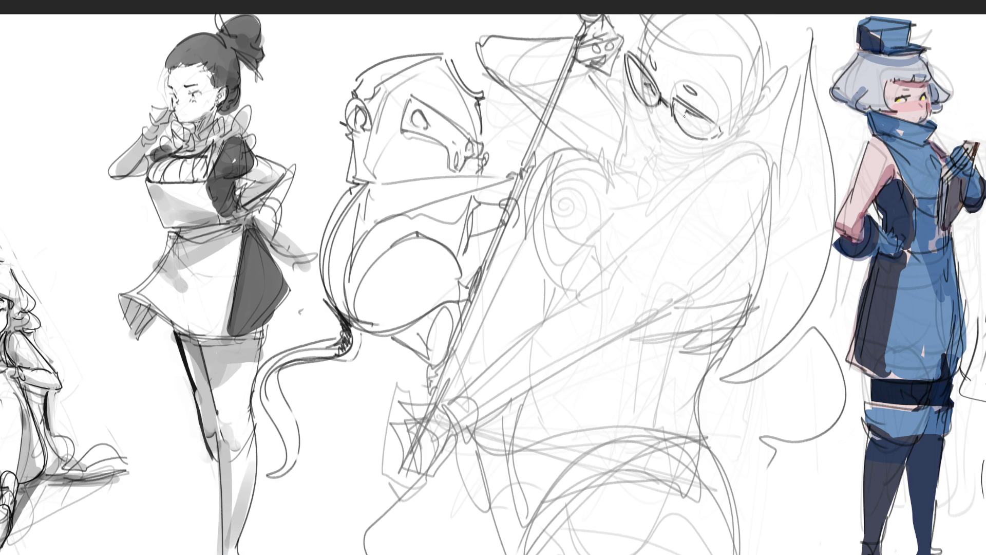
pyautogui.moveTo(650, 112); pyautogui.dragTo(649, 125)
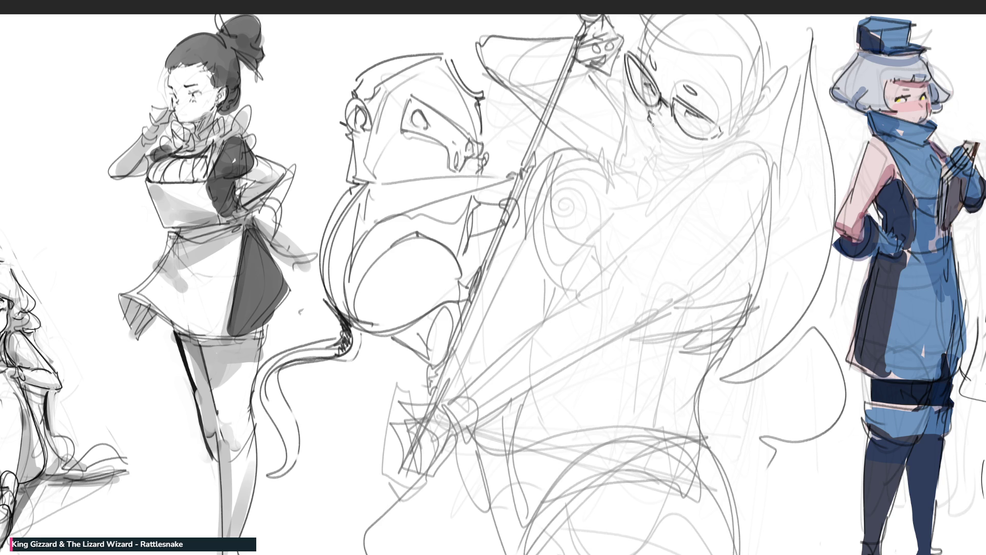
pyautogui.moveTo(642, 86)
pyautogui.mouseDown()
pyautogui.moveTo(660, 145)
pyautogui.moveTo(715, 148)
pyautogui.moveTo(764, 85)
pyautogui.mouseUp()
# Step: Ink the glasses arm, the ear beside the right lens and the arc above the glasses
pyautogui.hotkey('ctrl', 'z')
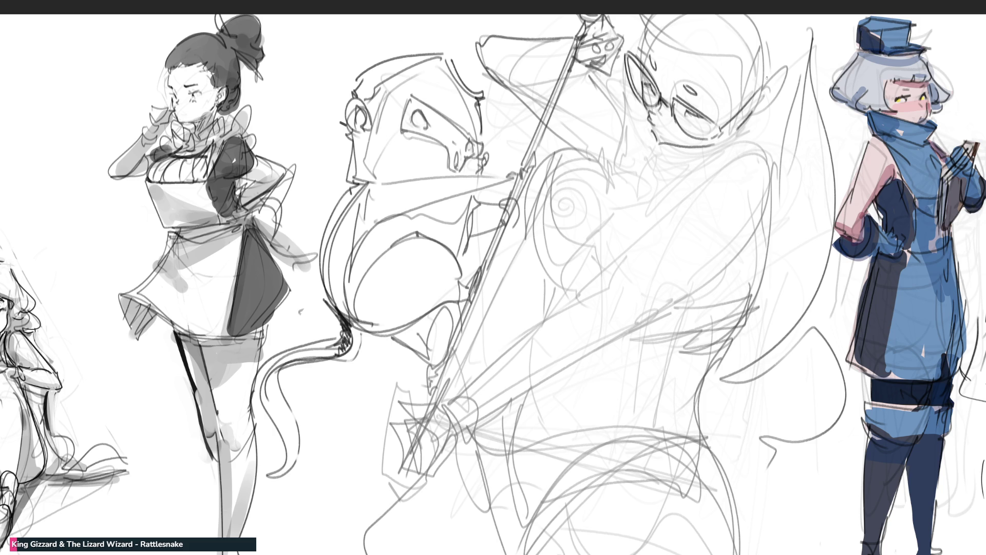
pyautogui.moveTo(708, 139); pyautogui.dragTo(766, 76)
pyautogui.moveTo(621, 55); pyautogui.dragTo(643, 40)
pyautogui.moveTo(753, 112)
pyautogui.mouseDown()
pyautogui.moveTo(783, 78)
pyautogui.moveTo(774, 73)
pyautogui.moveTo(786, 82)
pyautogui.moveTo(768, 105)
pyautogui.mouseUp()
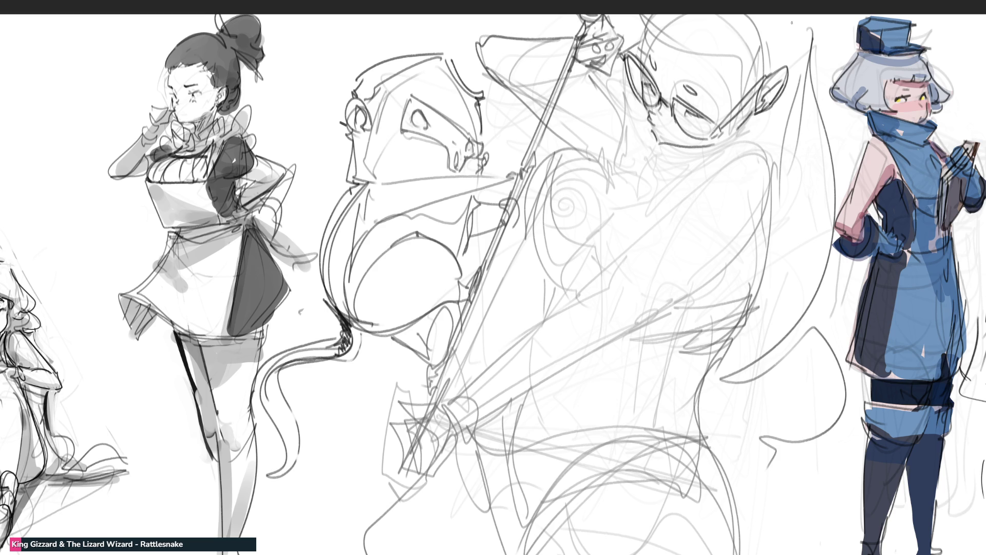
pyautogui.moveTo(647, 23); pyautogui.dragTo(738, 56)
pyautogui.hotkey('ctrl', 'z')
pyautogui.moveTo(743, 46); pyautogui.dragTo(738, 94)
pyautogui.moveTo(736, 105); pyautogui.dragTo(758, 85)
pyautogui.moveTo(792, 48); pyautogui.dragTo(784, 66)
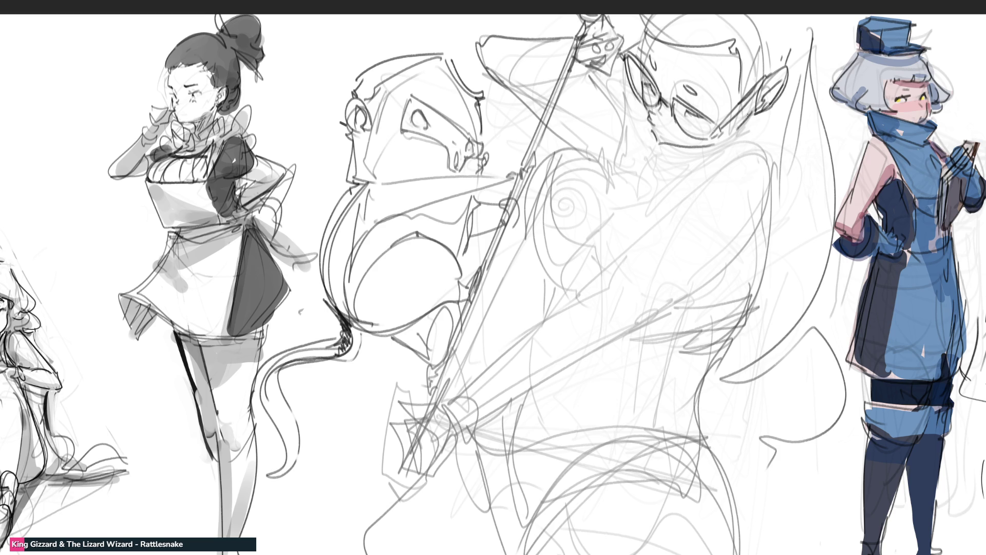
# Step: Ink the line running down from the ear and the jaw line
pyautogui.moveTo(751, 109); pyautogui.dragTo(726, 147)
pyautogui.moveTo(726, 145); pyautogui.dragTo(705, 164)
pyautogui.hotkey('ctrl', 'z')
pyautogui.moveTo(759, 110)
pyautogui.mouseDown()
pyautogui.moveTo(728, 157)
pyautogui.moveTo(668, 181)
pyautogui.mouseUp()
pyautogui.moveTo(748, 145); pyautogui.dragTo(663, 183)
pyautogui.hotkey('ctrl', 'z')
pyautogui.hotkey('ctrl', 'z')
pyautogui.moveTo(729, 157); pyautogui.dragTo(750, 155)
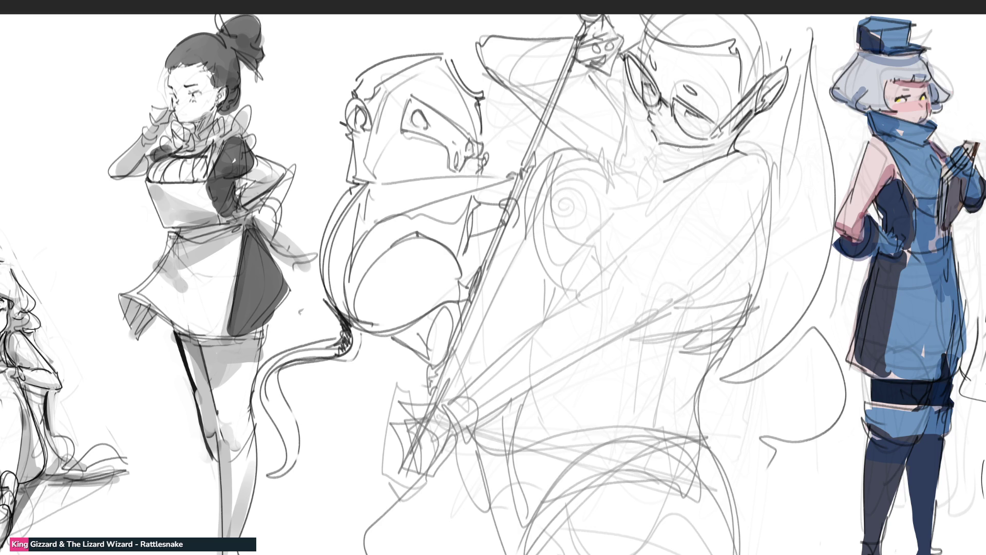
# Step: Ink the chin-to-neck line with hatching under the chin and along the neck
pyautogui.moveTo(668, 143)
pyautogui.mouseDown()
pyautogui.moveTo(651, 175)
pyautogui.moveTo(721, 151)
pyautogui.moveTo(669, 169)
pyautogui.mouseUp()
pyautogui.moveTo(680, 148); pyautogui.dragTo(679, 161)
pyautogui.moveTo(699, 147); pyautogui.dragTo(653, 160)
pyautogui.moveTo(667, 152); pyautogui.dragTo(655, 174)
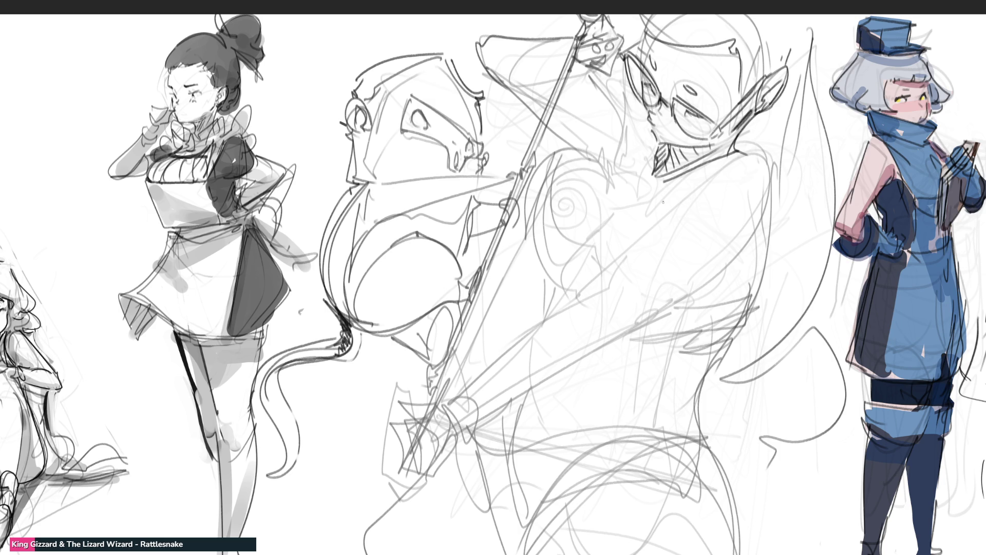
# Step: Ink the neck-to-shoulder line and attempt the right shoulder curve
pyautogui.moveTo(708, 170); pyautogui.dragTo(750, 150)
pyautogui.hotkey('ctrl', 'z')
pyautogui.moveTo(694, 180)
pyautogui.mouseDown()
pyautogui.moveTo(765, 143)
pyautogui.moveTo(752, 251)
pyautogui.mouseUp()
pyautogui.hotkey('ctrl', 'z')
pyautogui.moveTo(768, 152)
pyautogui.mouseDown()
pyautogui.moveTo(734, 261)
pyautogui.moveTo(773, 193)
pyautogui.moveTo(761, 228)
pyautogui.moveTo(703, 291)
pyautogui.mouseUp()
pyautogui.hotkey('ctrl', 'z')
# Step: Ink the outstretched arm's lines down toward the hands and darken the shape near the hand
pyautogui.moveTo(772, 211); pyautogui.dragTo(749, 314)
pyautogui.moveTo(694, 181)
pyautogui.mouseDown()
pyautogui.moveTo(605, 288)
pyautogui.moveTo(487, 389)
pyautogui.mouseUp()
pyautogui.hotkey('ctrl', 'z')
pyautogui.moveTo(604, 277); pyautogui.dragTo(477, 390)
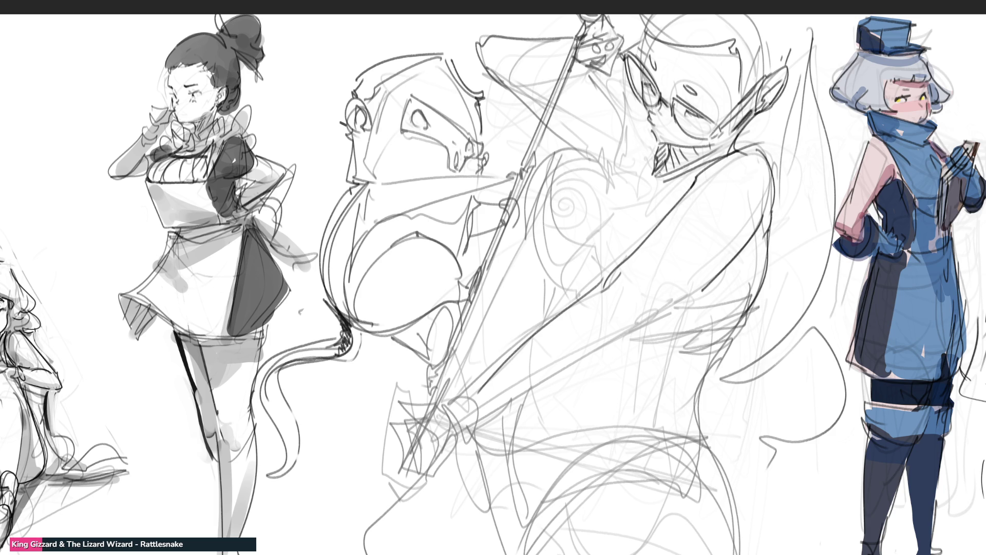
pyautogui.moveTo(468, 427); pyautogui.dragTo(641, 329)
pyautogui.moveTo(657, 309)
pyautogui.mouseDown()
pyautogui.moveTo(642, 331)
pyautogui.moveTo(701, 285)
pyautogui.mouseUp()
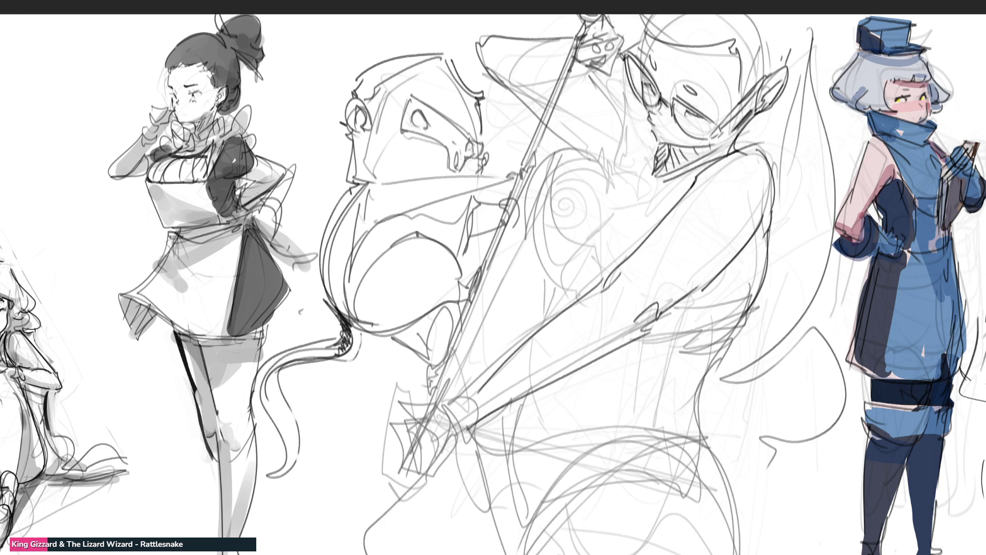
# Step: Ink the face curve beside the glasses and try the face's left edge
pyautogui.moveTo(559, 114); pyautogui.dragTo(607, 175)
pyautogui.hotkey('ctrl', 'z')
pyautogui.moveTo(562, 113); pyautogui.dragTo(605, 172)
pyautogui.hotkey('ctrl', 'z')
pyautogui.moveTo(553, 128)
pyautogui.mouseDown()
pyautogui.moveTo(612, 186)
pyautogui.moveTo(618, 151)
pyautogui.mouseUp()
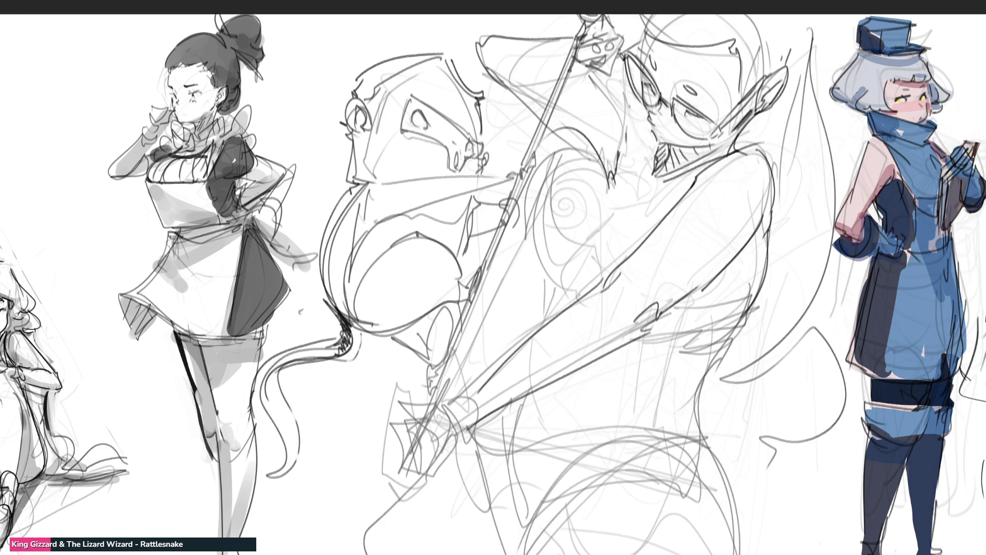
pyautogui.moveTo(623, 99)
pyautogui.mouseDown()
pyautogui.moveTo(628, 130)
pyautogui.moveTo(642, 120)
pyautogui.moveTo(581, 77)
pyautogui.moveTo(625, 112)
pyautogui.moveTo(610, 123)
pyautogui.mouseUp()
pyautogui.hotkey('ctrl', 'z')
# Step: Ink the hat's left edge and strokes across the hat and brow
pyautogui.moveTo(478, 26)
pyautogui.mouseDown()
pyautogui.moveTo(468, 54)
pyautogui.moveTo(481, 74)
pyautogui.moveTo(550, 128)
pyautogui.mouseUp()
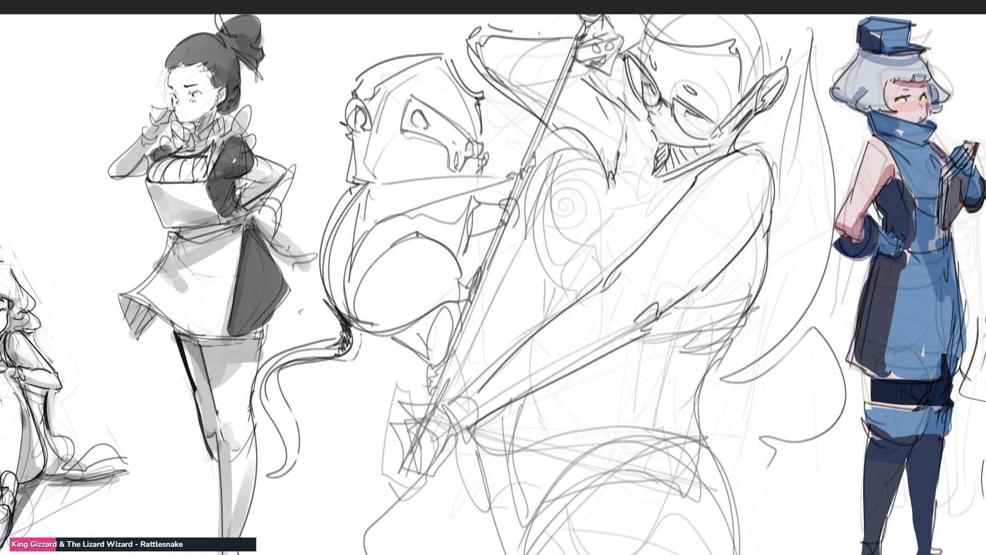
pyautogui.moveTo(513, 30); pyautogui.dragTo(557, 35)
pyautogui.moveTo(498, 75); pyautogui.dragTo(605, 76)
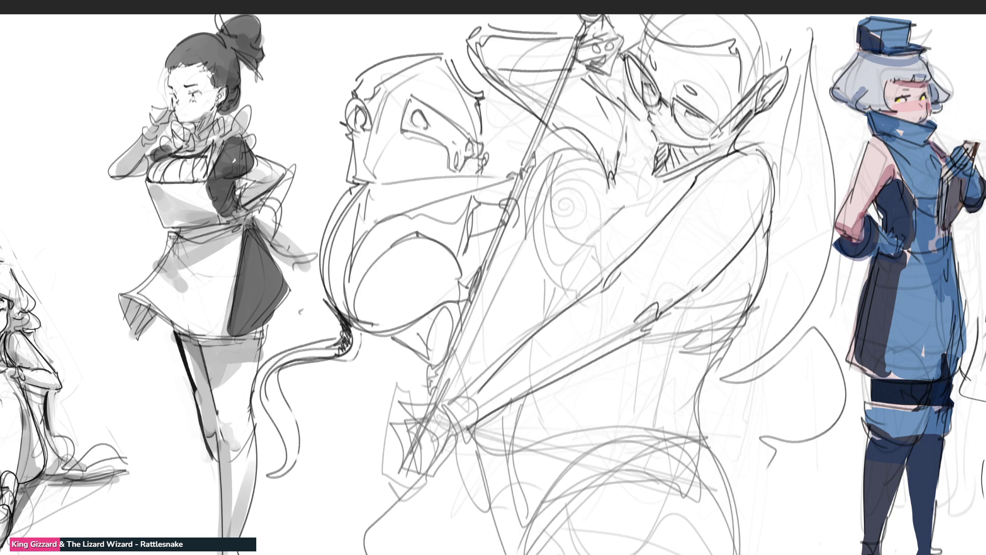
# Step: Ink the torso lines and try long body lines, undoing the trial strokes through the middle
pyautogui.moveTo(624, 204)
pyautogui.mouseDown()
pyautogui.moveTo(619, 220)
pyautogui.moveTo(567, 239)
pyautogui.mouseUp()
pyautogui.hotkey('ctrl', 'z')
pyautogui.moveTo(624, 205); pyautogui.dragTo(541, 294)
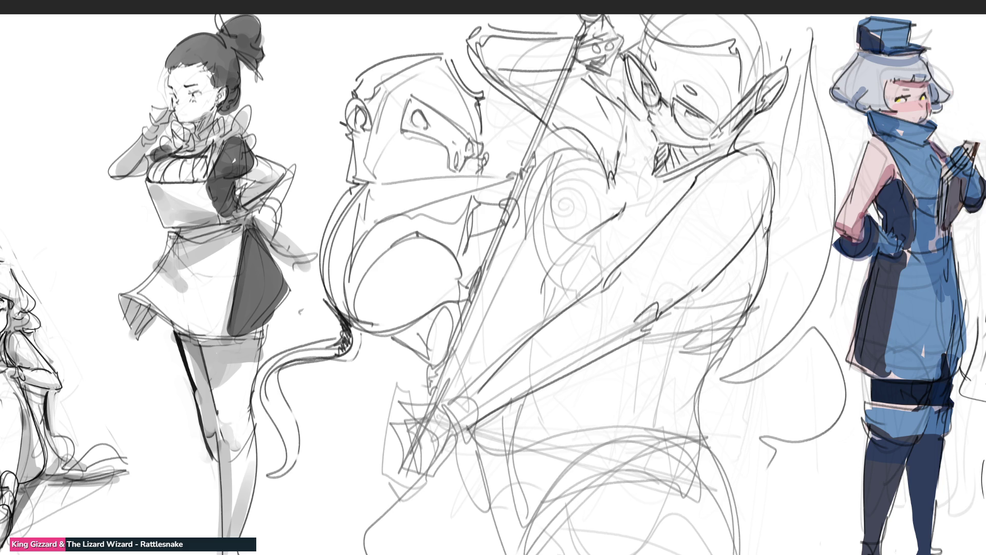
pyautogui.moveTo(767, 233); pyautogui.dragTo(687, 389)
pyautogui.hotkey('ctrl', 'z')
pyautogui.moveTo(774, 226); pyautogui.dragTo(640, 412)
pyautogui.hotkey('ctrl', 'z')
pyautogui.moveTo(766, 224); pyautogui.dragTo(649, 397)
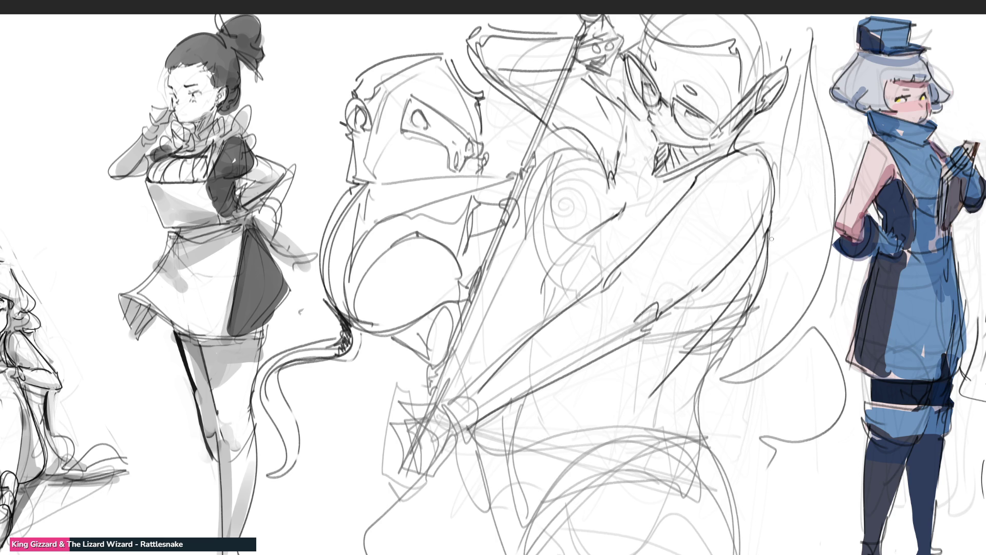
pyautogui.hotkey('ctrl', 'z')
# Step: Remove the trial lines and ink the side of the body down to the hip
pyautogui.hotkey('ctrl', 'z')
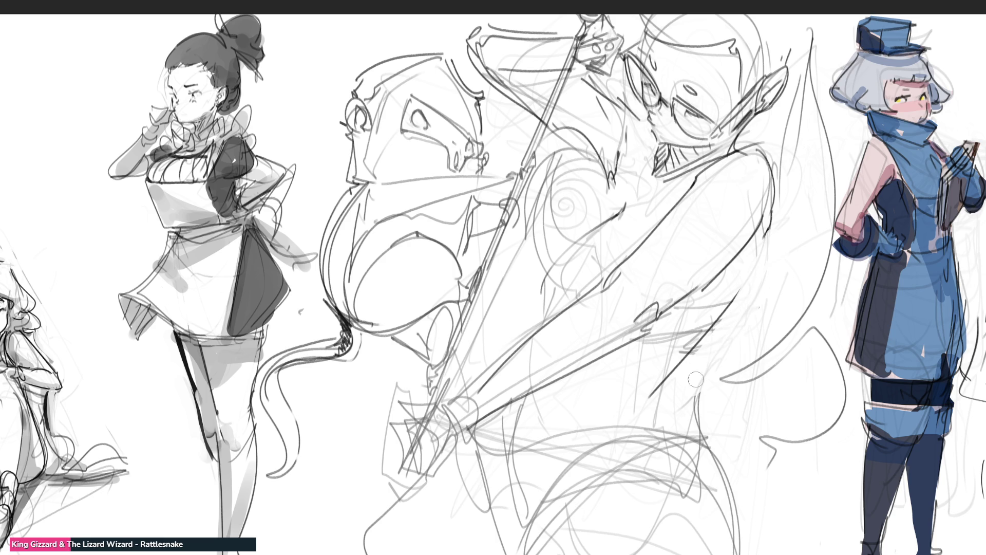
pyautogui.hotkey('ctrl', 'z')
pyautogui.hotkey('ctrl', 'z')
pyautogui.hotkey('ctrl', 'z')
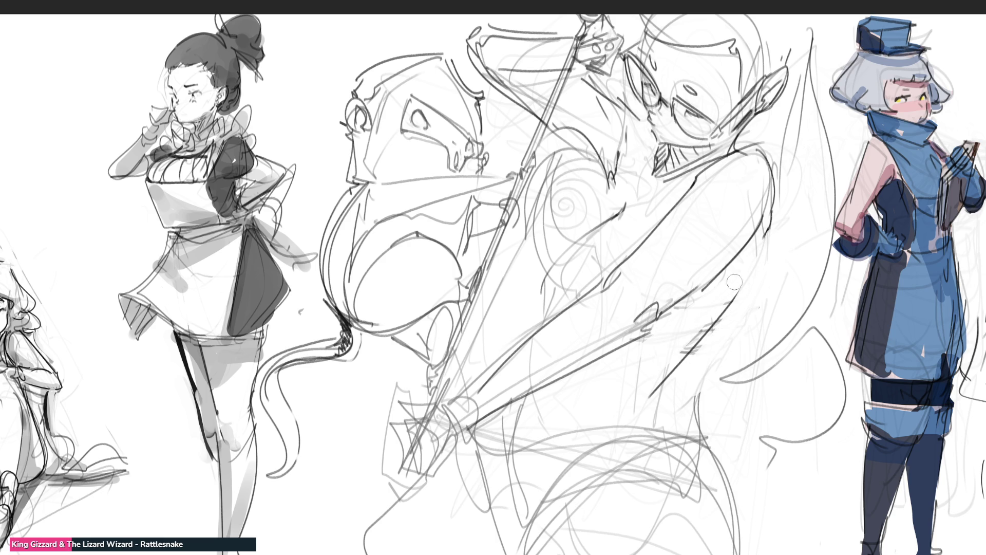
pyautogui.moveTo(700, 353)
pyautogui.mouseDown()
pyautogui.moveTo(682, 380)
pyautogui.moveTo(688, 401)
pyautogui.moveTo(701, 349)
pyautogui.moveTo(693, 362)
pyautogui.moveTo(702, 419)
pyautogui.moveTo(742, 505)
pyautogui.mouseUp()
pyautogui.moveTo(680, 394)
pyautogui.mouseDown()
pyautogui.moveTo(712, 439)
pyautogui.moveTo(752, 552)
pyautogui.mouseUp()
pyautogui.moveTo(693, 428)
pyautogui.mouseDown()
pyautogui.moveTo(720, 545)
pyautogui.moveTo(738, 515)
pyautogui.mouseUp()
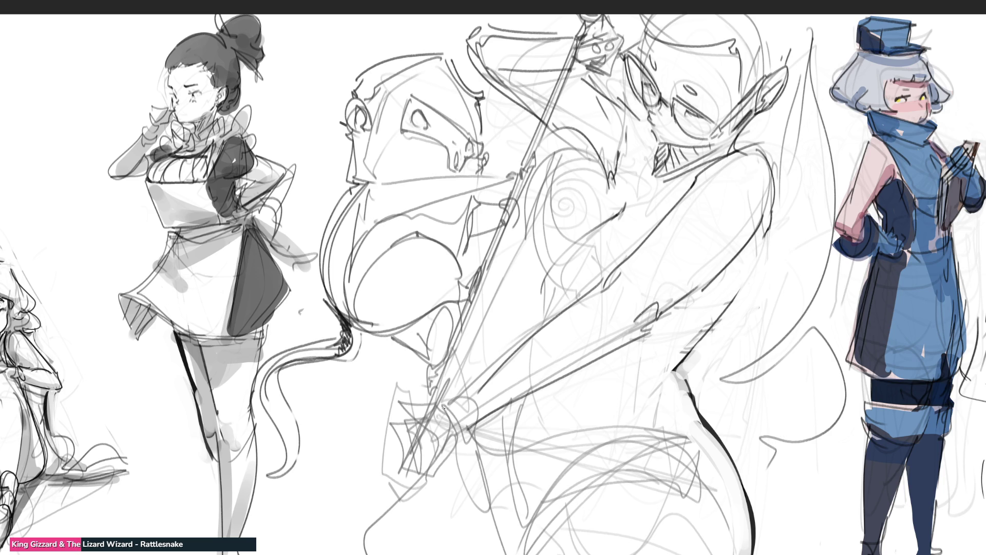
# Step: Ink the sleeve cuff, the hand and wrist, and short lines below the hand
pyautogui.moveTo(442, 408)
pyautogui.mouseDown()
pyautogui.moveTo(462, 434)
pyautogui.moveTo(419, 470)
pyautogui.mouseUp()
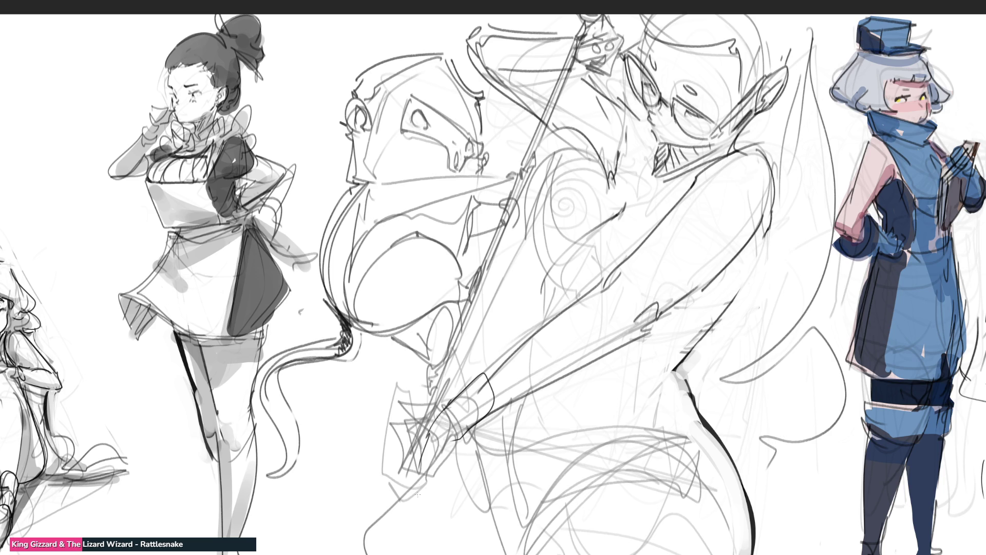
pyautogui.moveTo(443, 407)
pyautogui.mouseDown()
pyautogui.moveTo(414, 432)
pyautogui.moveTo(391, 489)
pyautogui.moveTo(406, 515)
pyautogui.mouseUp()
pyautogui.moveTo(455, 431)
pyautogui.mouseDown()
pyautogui.moveTo(423, 497)
pyautogui.moveTo(399, 508)
pyautogui.mouseUp()
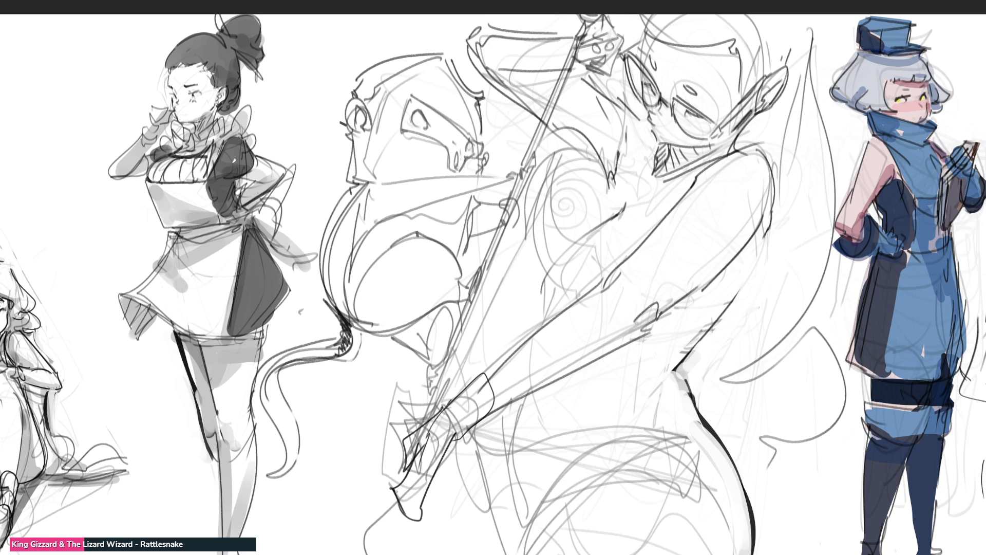
pyautogui.moveTo(393, 466); pyautogui.dragTo(394, 490)
pyautogui.moveTo(392, 488); pyautogui.dragTo(405, 553)
pyautogui.moveTo(420, 509); pyautogui.dragTo(407, 550)
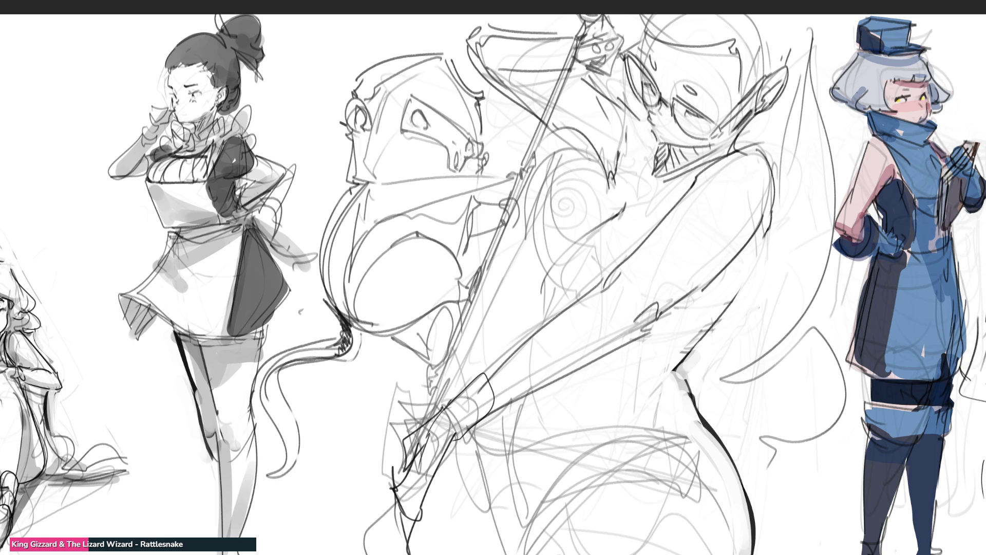
# Step: Ink long curves across the waist and lower body, plus a short stroke near the hand
pyautogui.moveTo(738, 475)
pyautogui.mouseDown()
pyautogui.moveTo(726, 462)
pyautogui.moveTo(529, 547)
pyautogui.mouseUp()
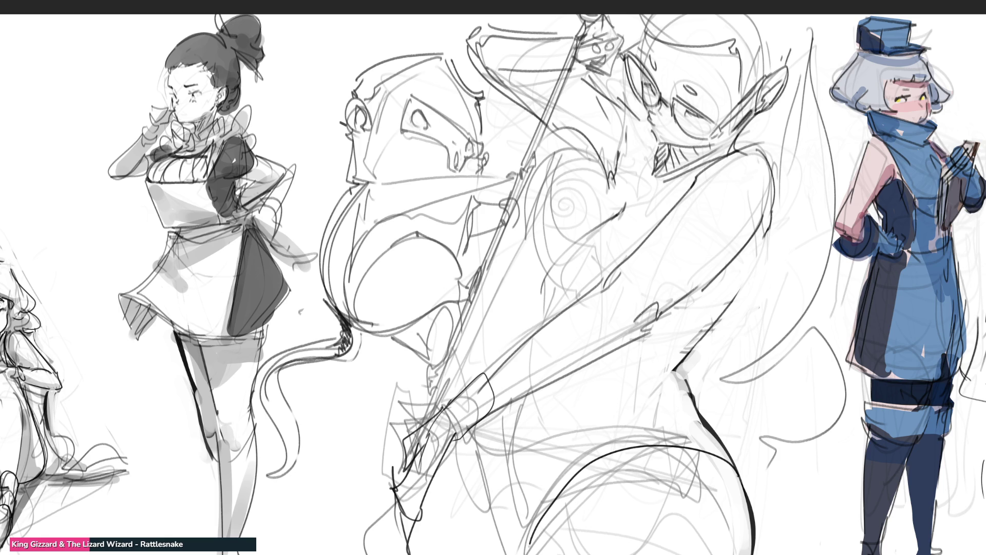
pyautogui.moveTo(710, 427)
pyautogui.mouseDown()
pyautogui.moveTo(616, 432)
pyautogui.moveTo(534, 467)
pyautogui.mouseUp()
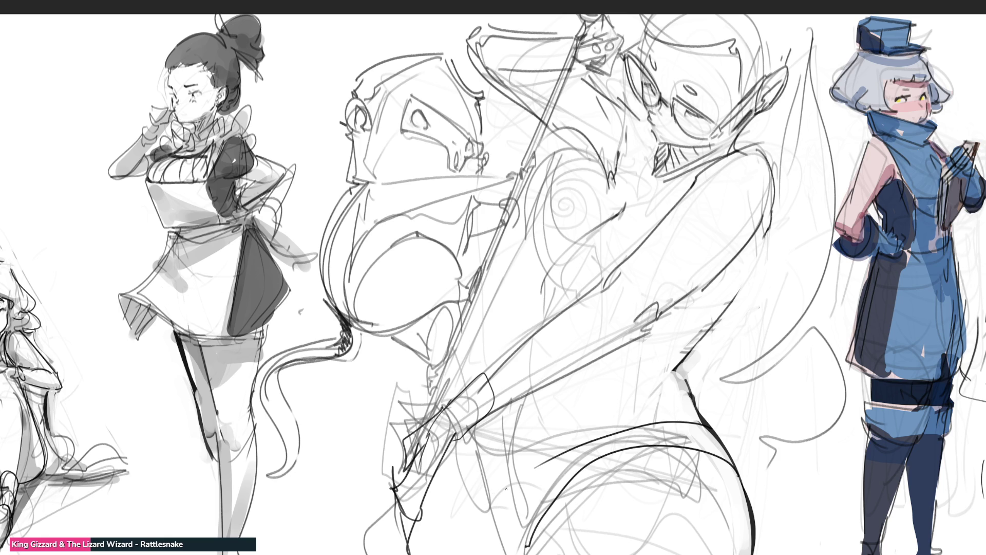
pyautogui.moveTo(507, 415); pyautogui.dragTo(516, 442)
# Step: Trace the staff from its top down to the hands
pyautogui.moveTo(580, 24)
pyautogui.mouseDown()
pyautogui.moveTo(568, 61)
pyautogui.moveTo(583, 59)
pyautogui.moveTo(518, 159)
pyautogui.mouseUp()
pyautogui.moveTo(576, 63)
pyautogui.mouseDown()
pyautogui.moveTo(584, 66)
pyautogui.moveTo(519, 165)
pyautogui.moveTo(465, 314)
pyautogui.mouseUp()
pyautogui.hotkey('ctrl', 'z')
pyautogui.hotkey('ctrl', 'z')
pyautogui.moveTo(522, 185); pyautogui.dragTo(422, 440)
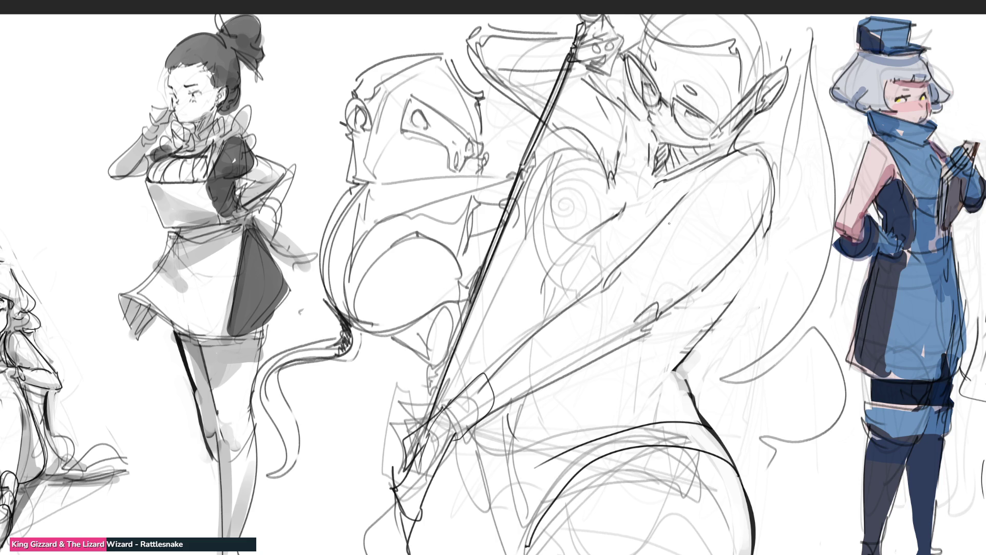
# Step: Add two thin strokes across the torso, then zoom out to the full study page
pyautogui.moveTo(656, 222); pyautogui.dragTo(652, 235)
pyautogui.hotkey('ctrl', 'z')
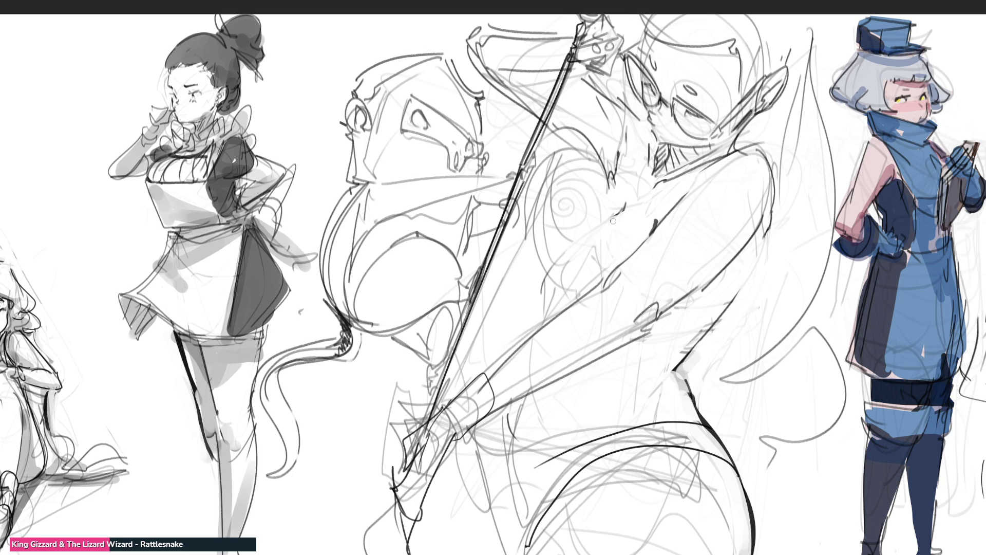
pyautogui.moveTo(612, 216); pyautogui.dragTo(570, 236)
pyautogui.hotkey('ctrl', '-')
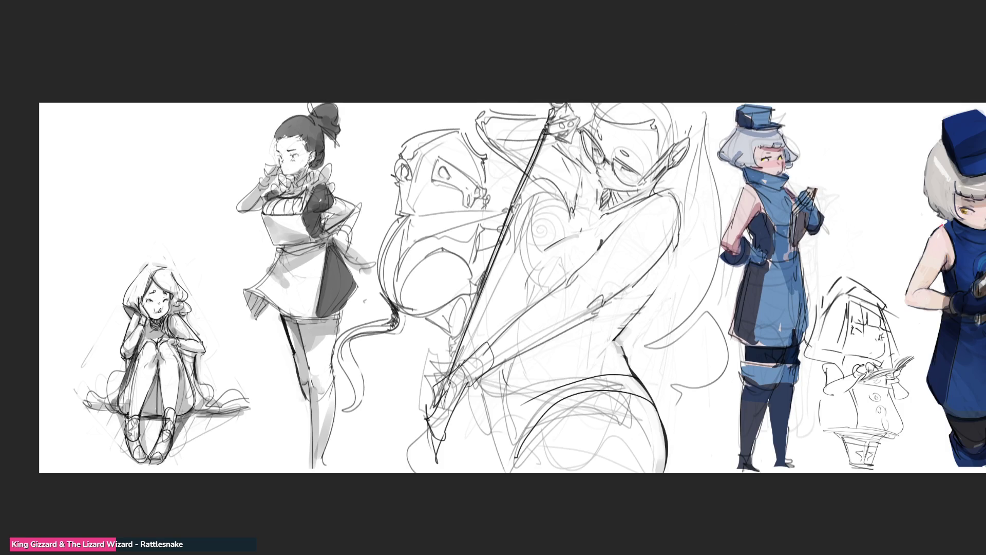